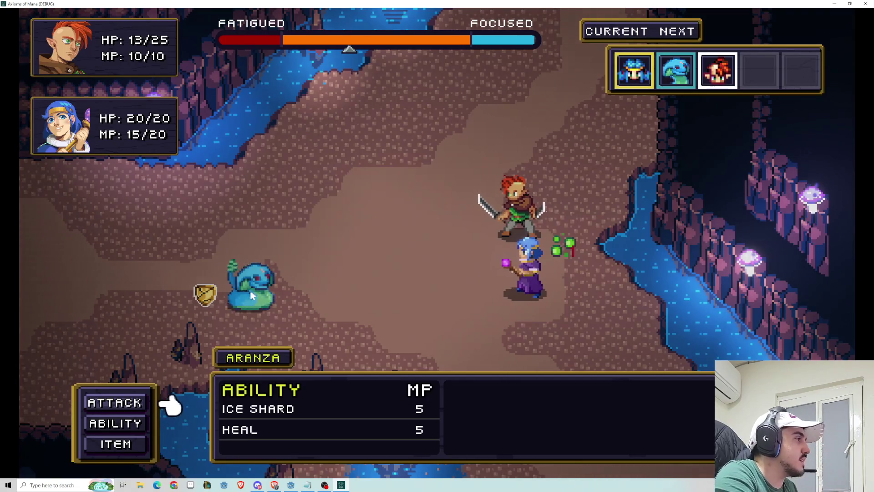
Stop the battle playtest and open battle_shield_component.gd from the Cobra's BattleShieldComponent.
key(F8)
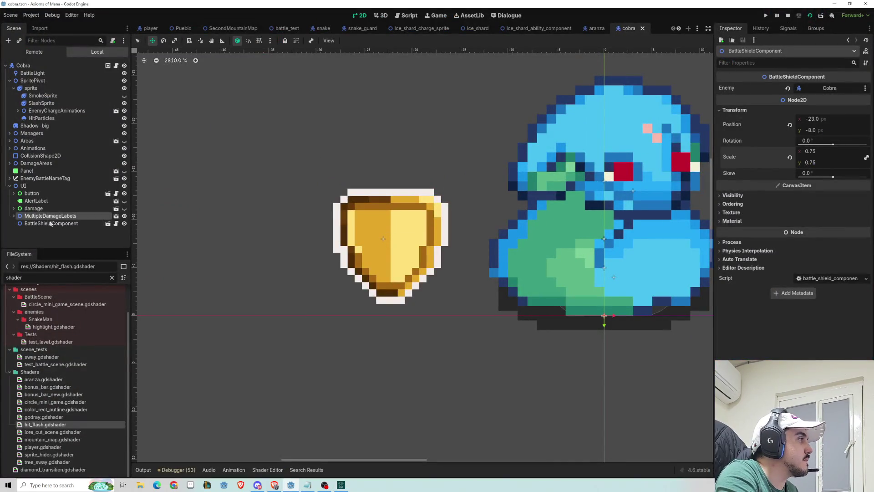
click(116, 223)
click(116, 67)
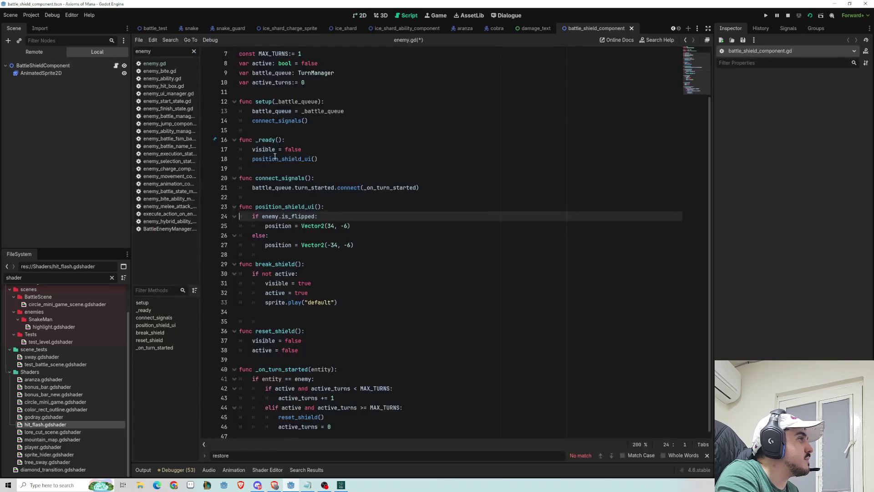
Change the shield offsets to Vector2(28, 0) flipped and Vector2(-28, 0) unflipped.
scroll(342, 245, up, 1)
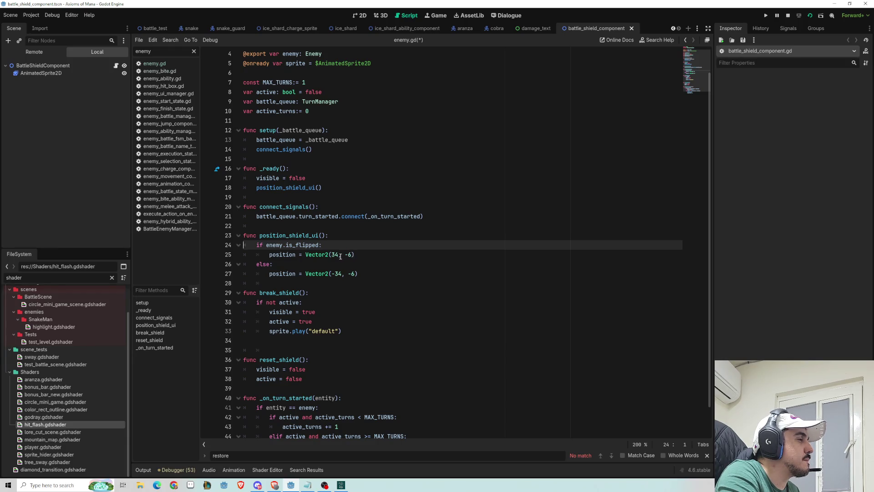
click(336, 255)
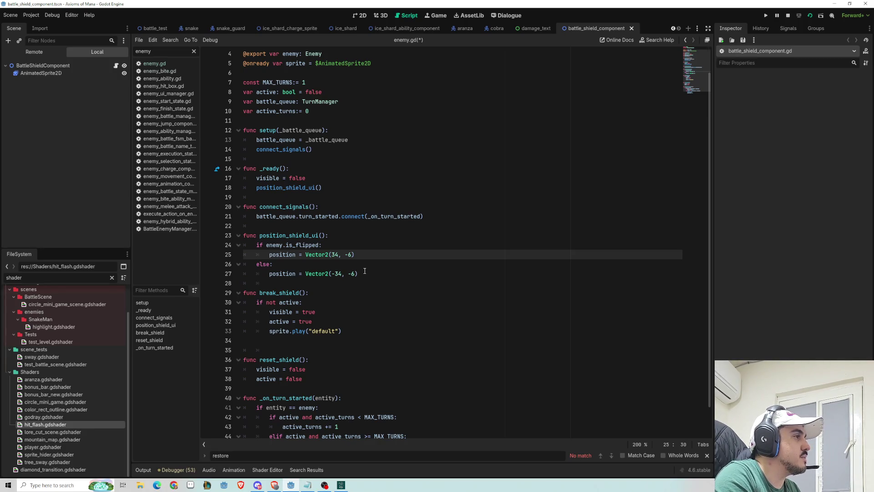
text(28)
click(309, 322)
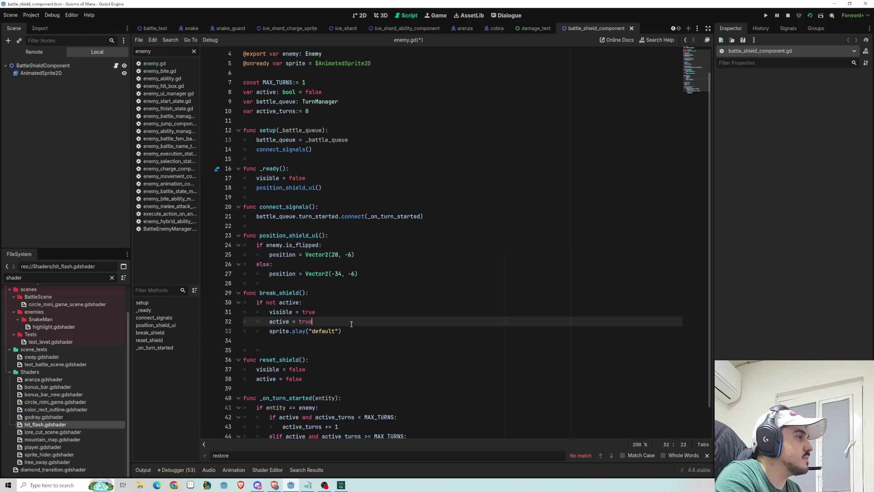
click(342, 274)
text(28)
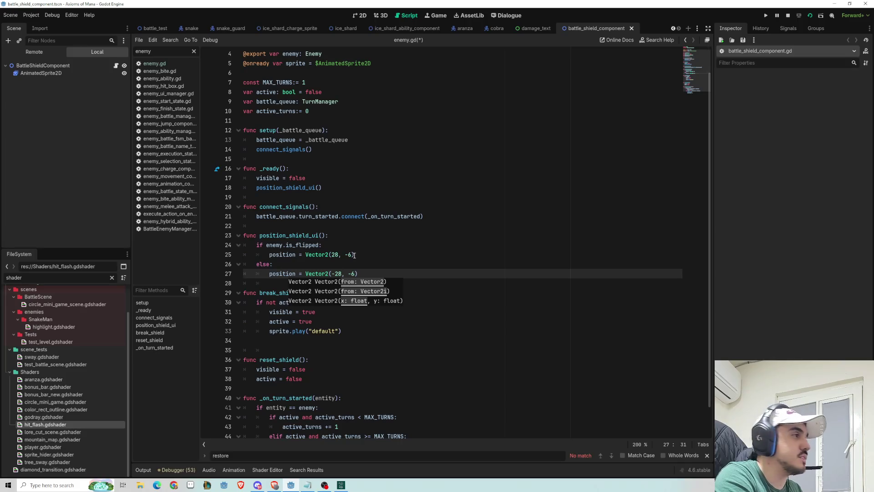
click(354, 255)
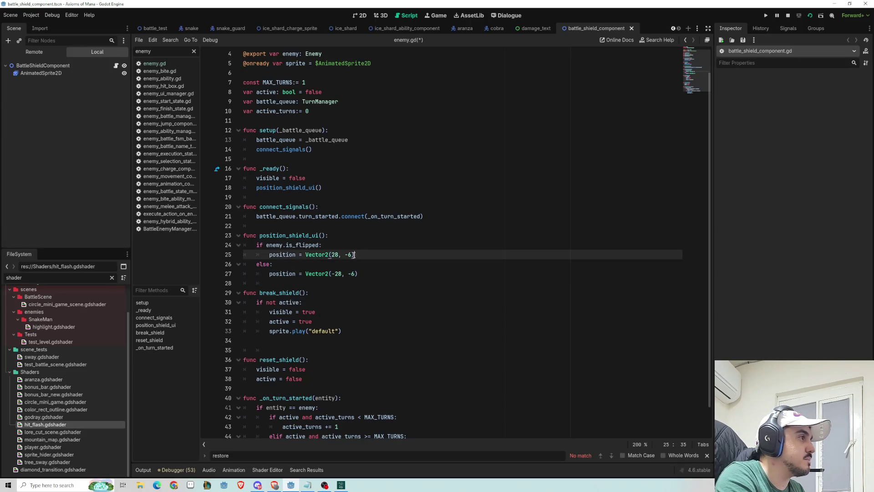
text(0)
click(354, 279)
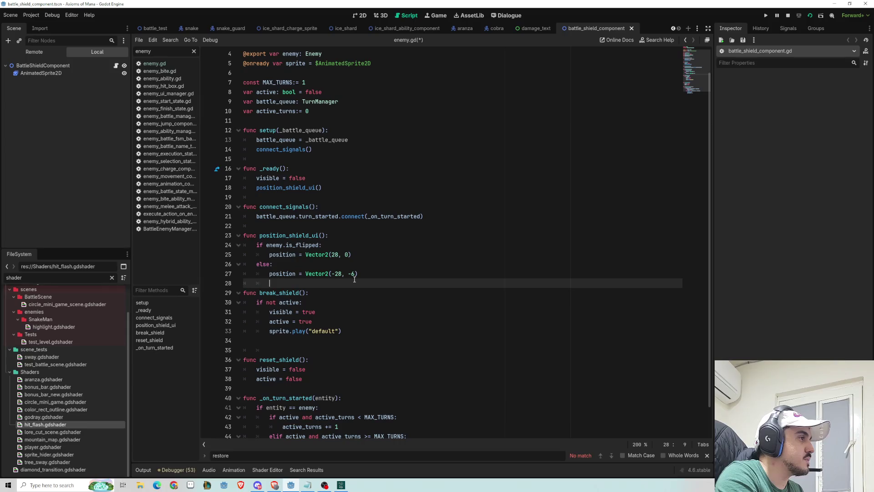
click(354, 274)
key(BackSpace)
key(BackSpace)
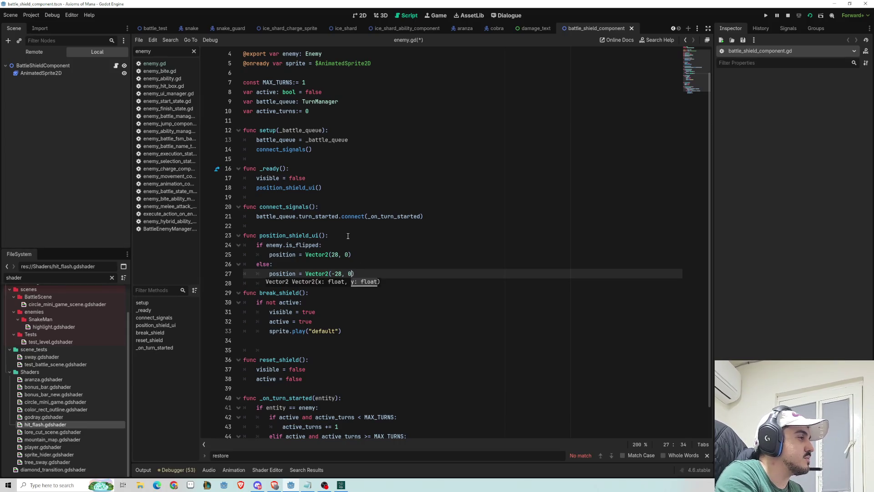
click(348, 236)
Save the script and bring up the battle_test scene in the 2D view.
key(ctrl+s)
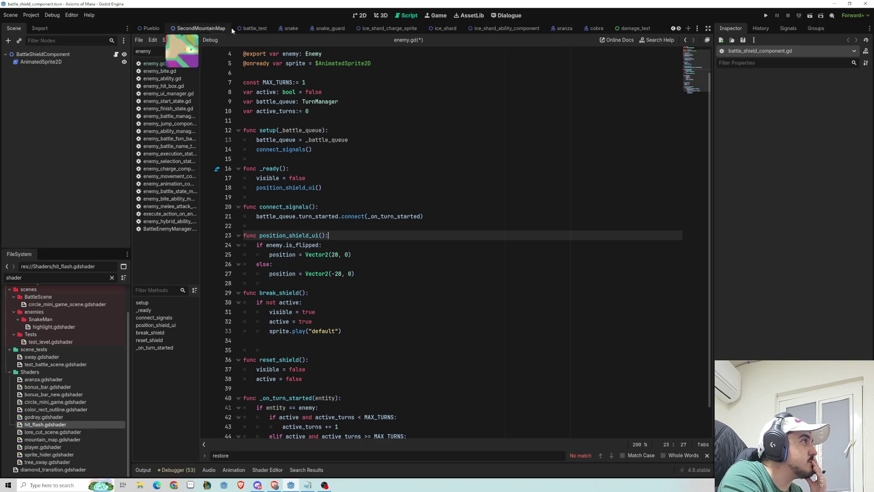
click(158, 28)
key(ctrl+F1)
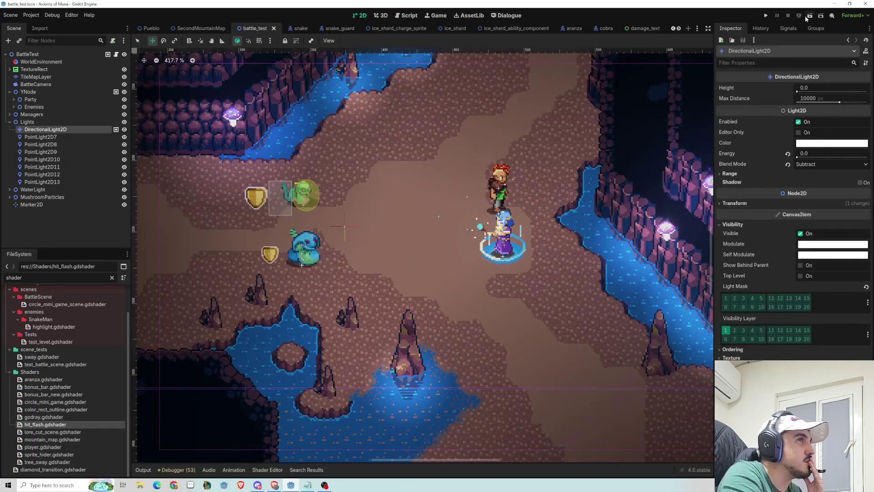
Playtest battle_test with an ability attack on the blue snake, then stop and return to the script.
click(807, 18)
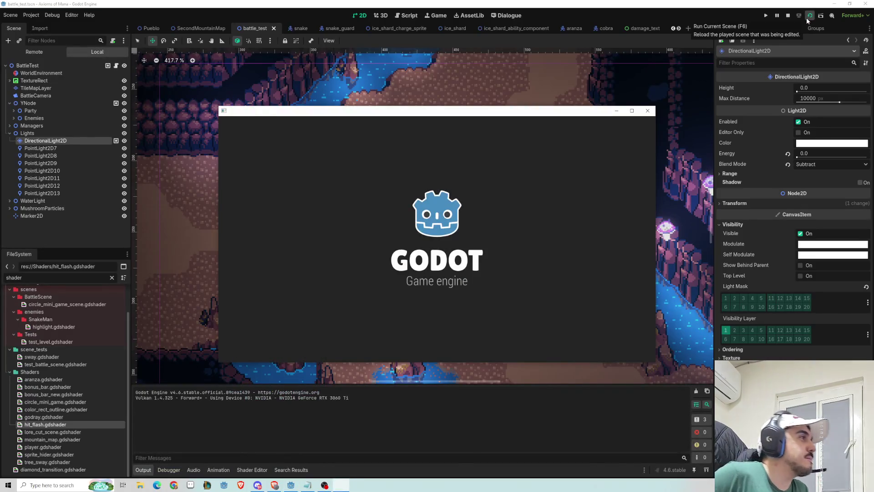
key(Up)
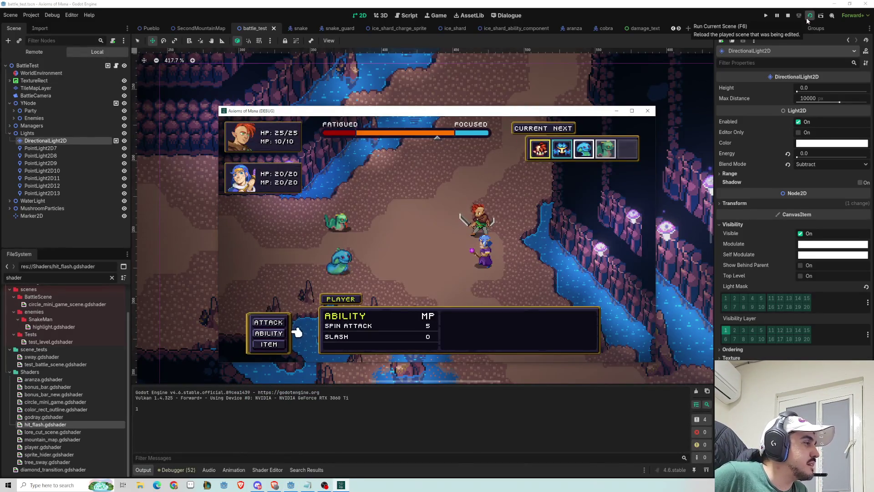
key(Return)
key(Return)
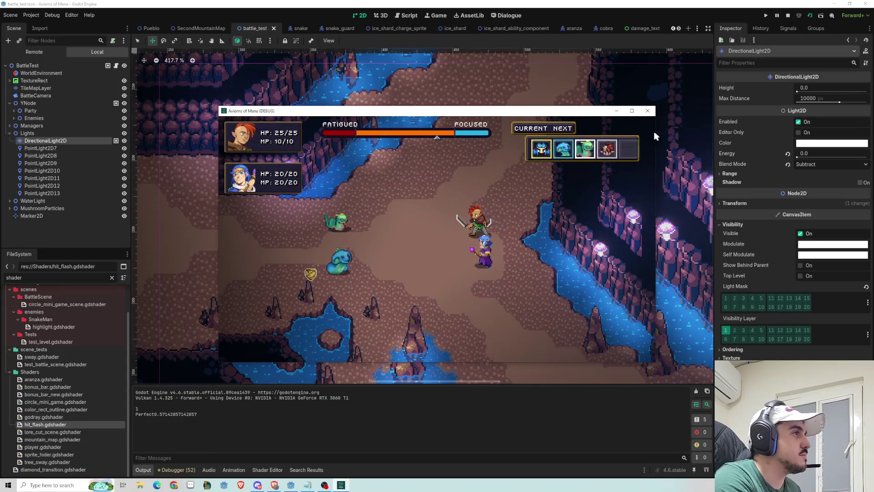
click(648, 110)
click(407, 15)
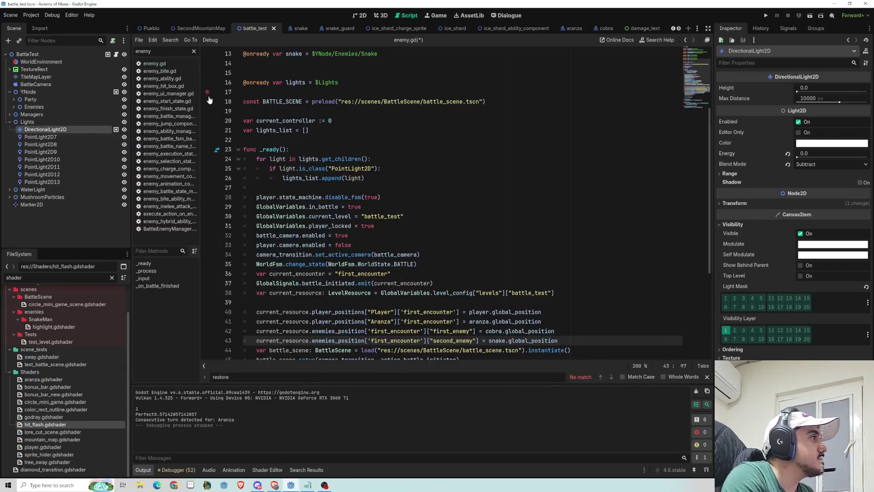
In the shield component script, set offsets to Vector2(28, 6) and Vector2(-28, 6).
click(600, 28)
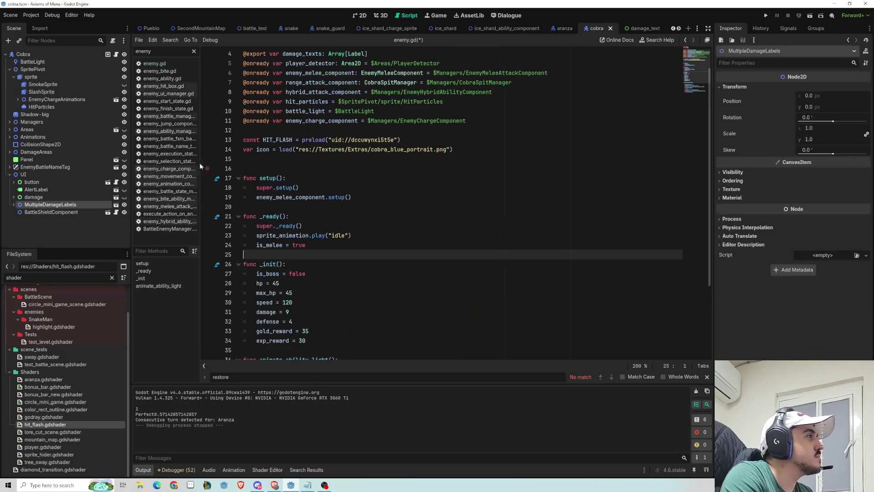
click(116, 213)
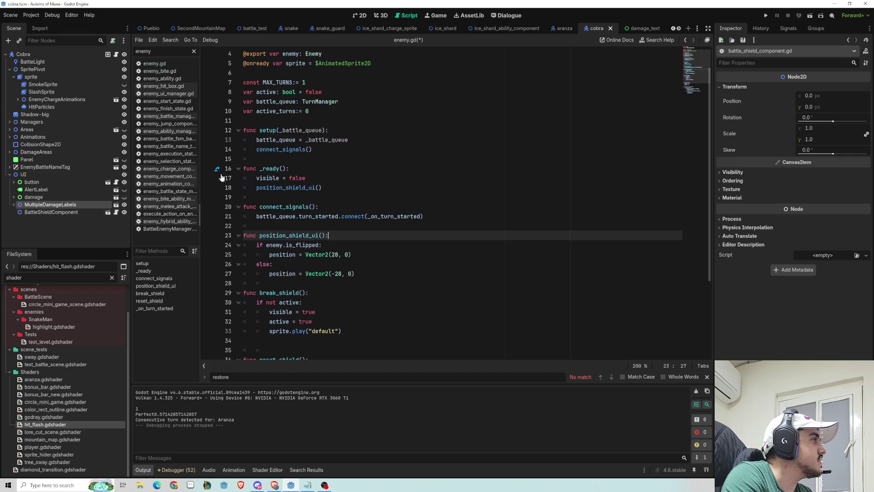
click(348, 256)
text(-)
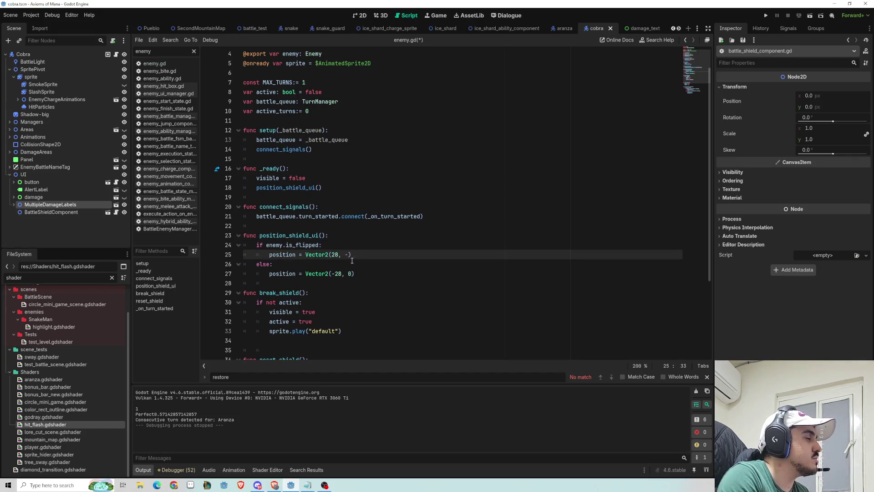
click(351, 275)
text(6)
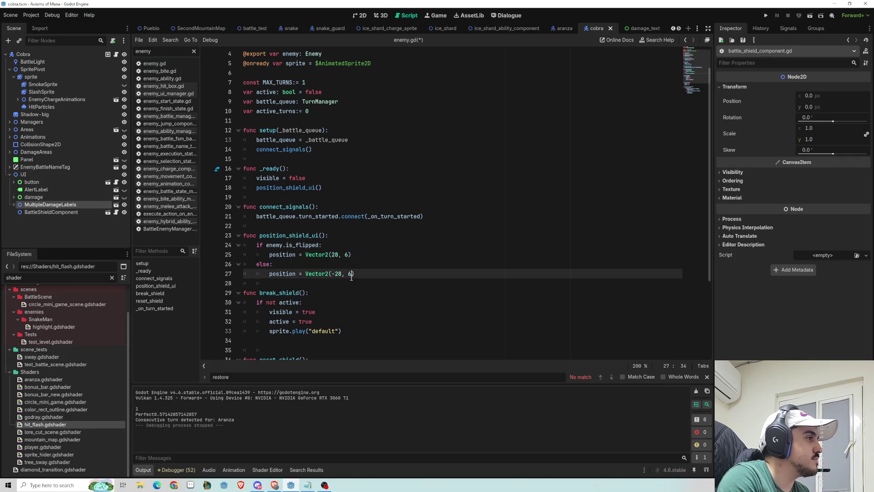
click(423, 227)
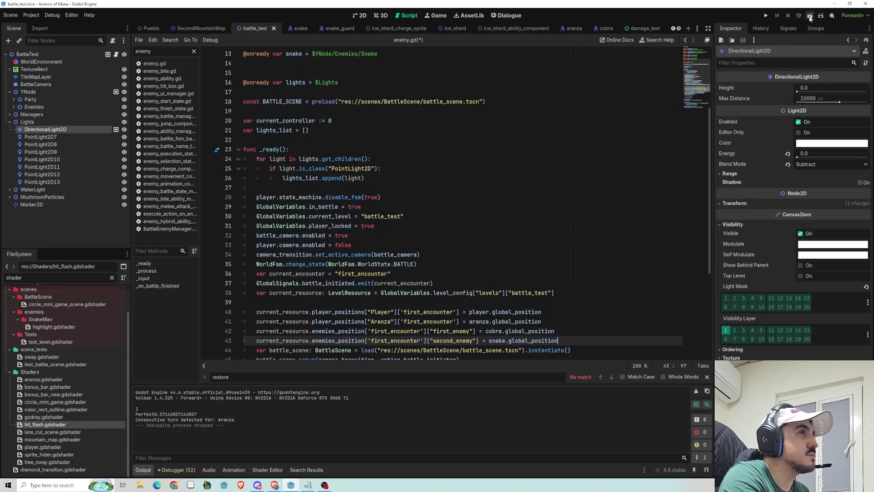
Rerun battle_test, hit the Cobra for 7 damage, then close the game.
click(811, 16)
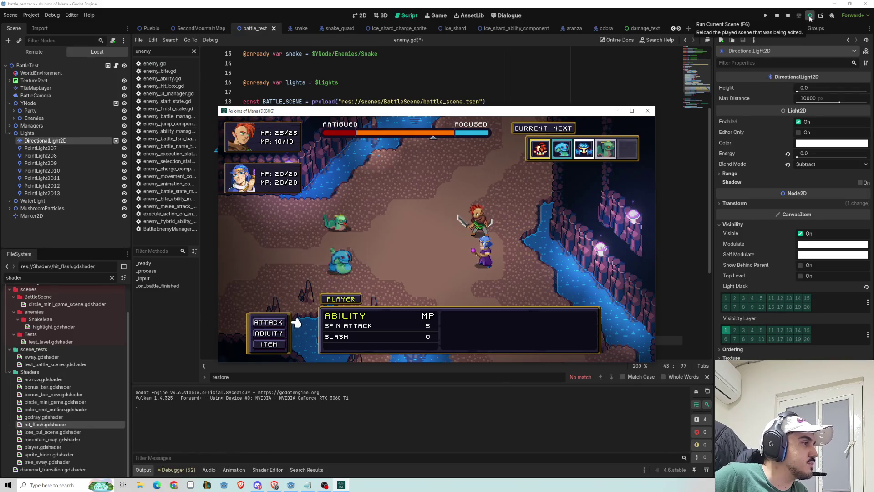
key(Return)
key(Return)
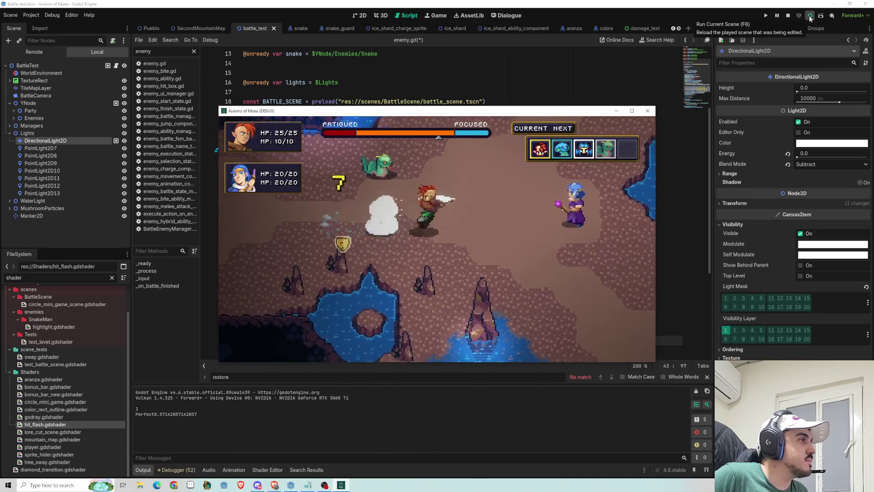
click(648, 111)
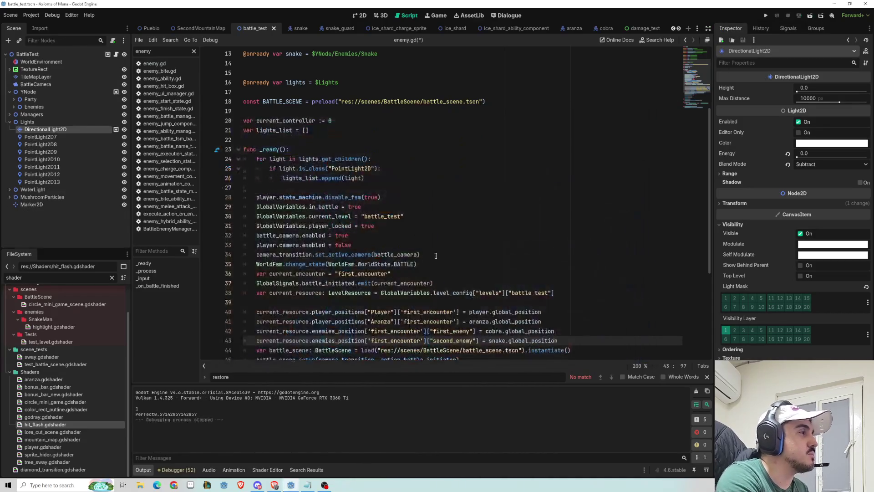
Change the Cobra's shield offsets to Vector2(28, -8) and Vector2(-28, -8), then return to battle_test.
click(605, 28)
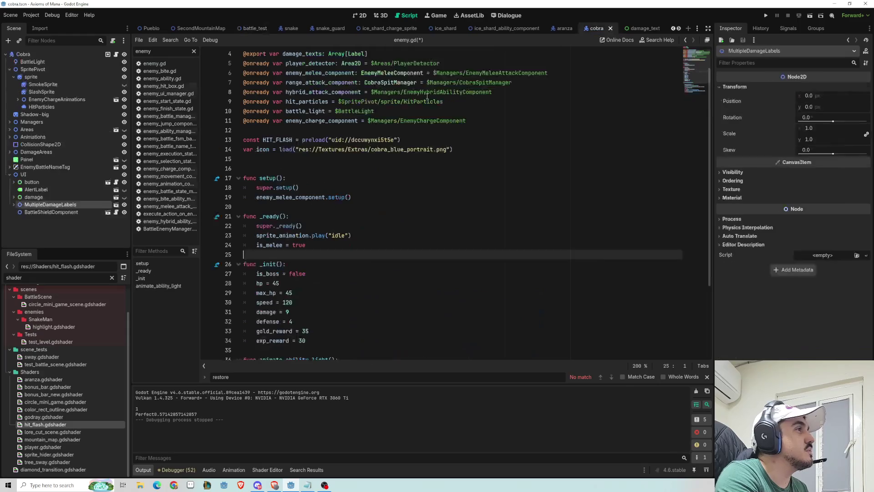
click(75, 212)
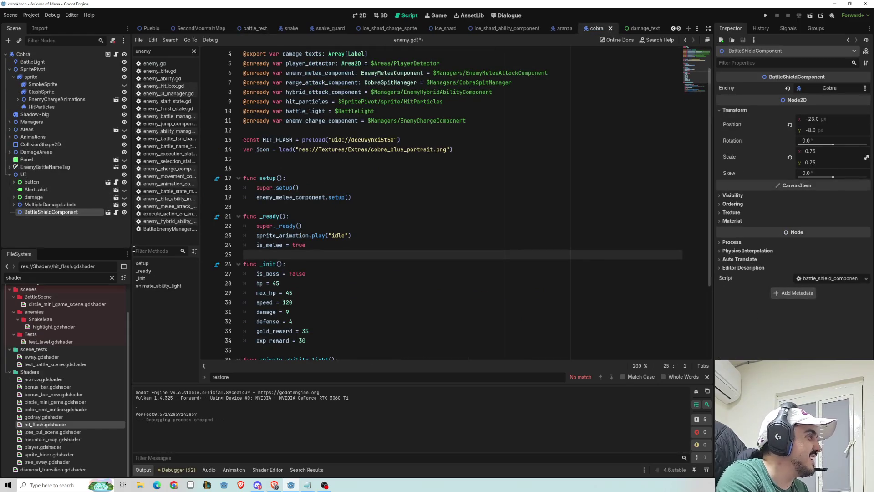
scroll(338, 282, down, 4)
click(116, 212)
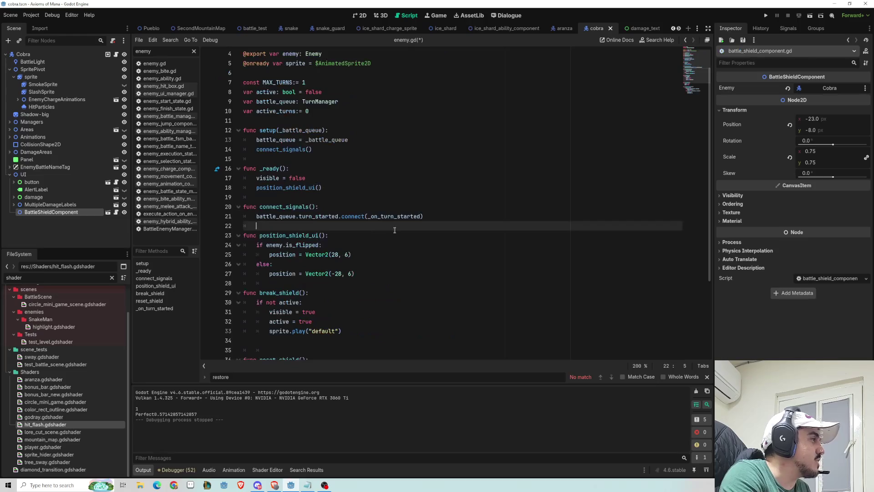
click(347, 254)
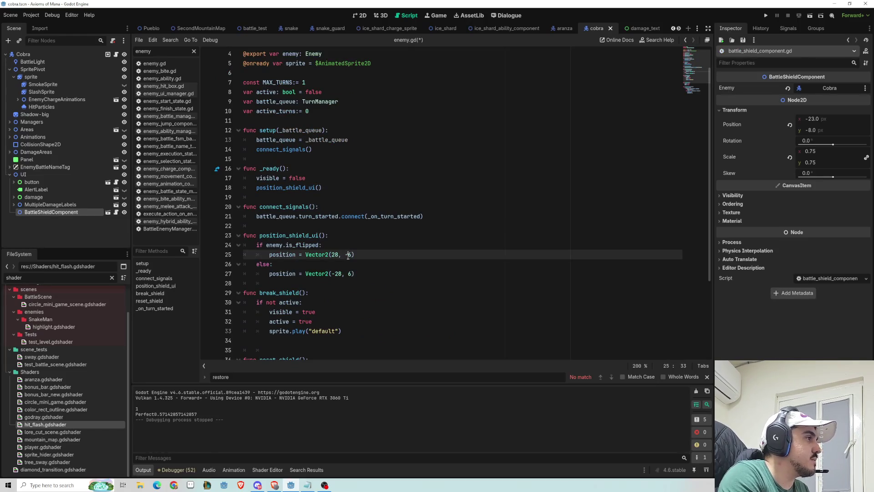
click(348, 275)
text(-)
key(Right)
click(318, 226)
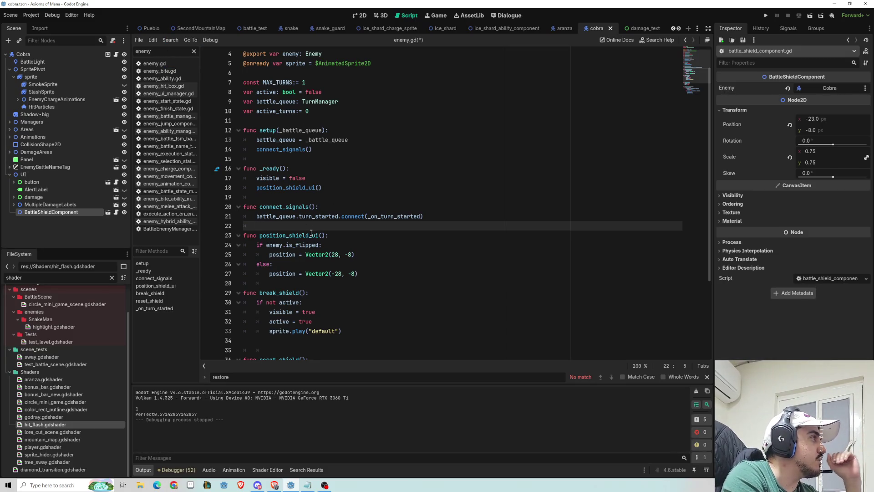
click(253, 28)
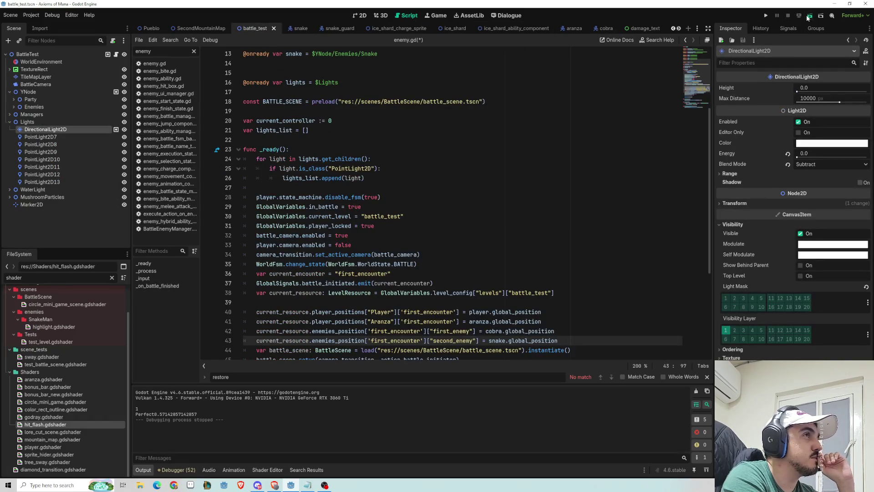
key(F6)
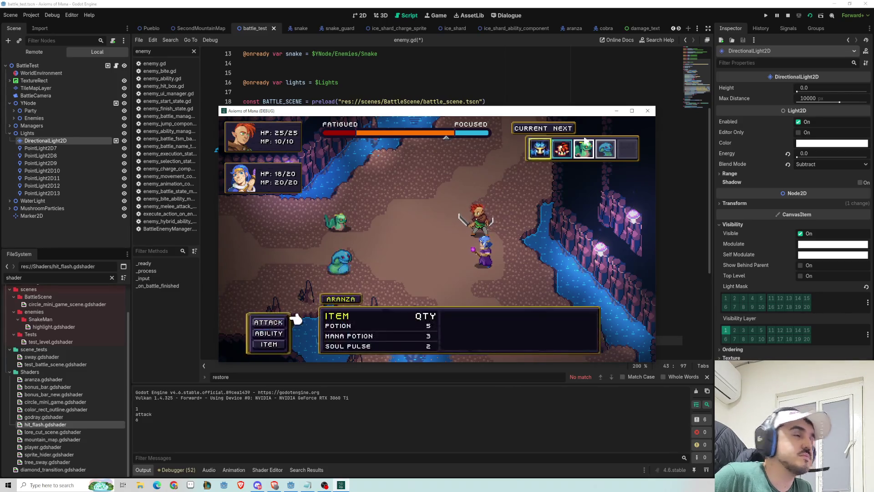
key(Up)
key(Return)
key(Return)
key(Return)
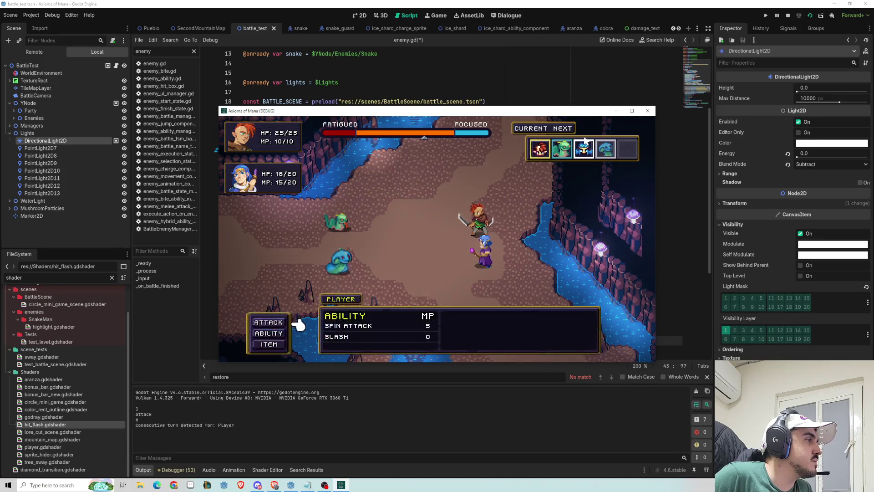
key(Return)
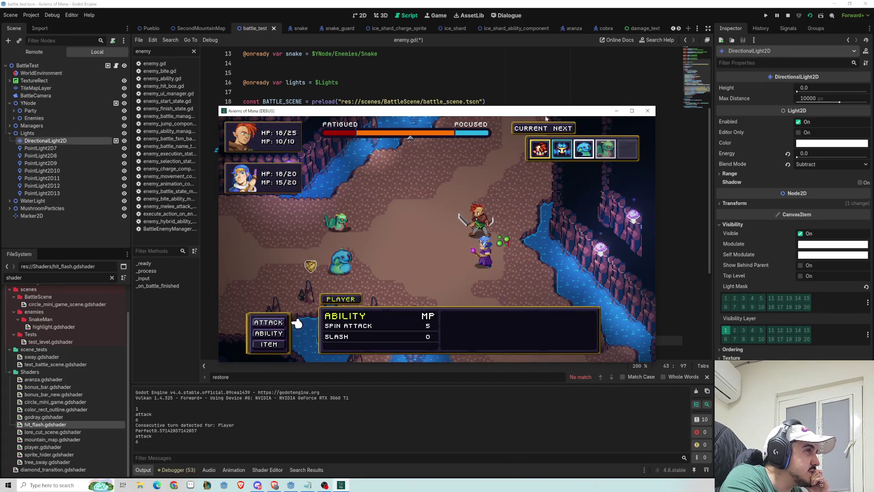
click(647, 111)
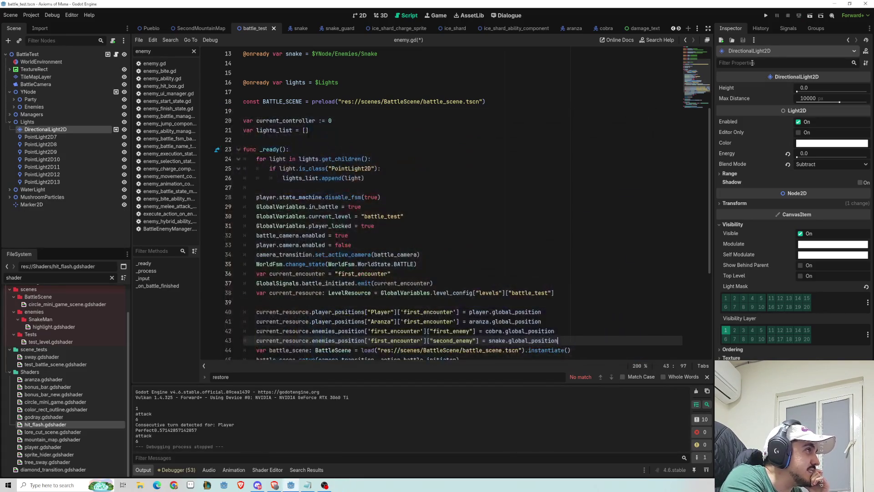
Rerun battle_test, attack the Cobra with Slash and Ice Shard, then close the game.
click(811, 18)
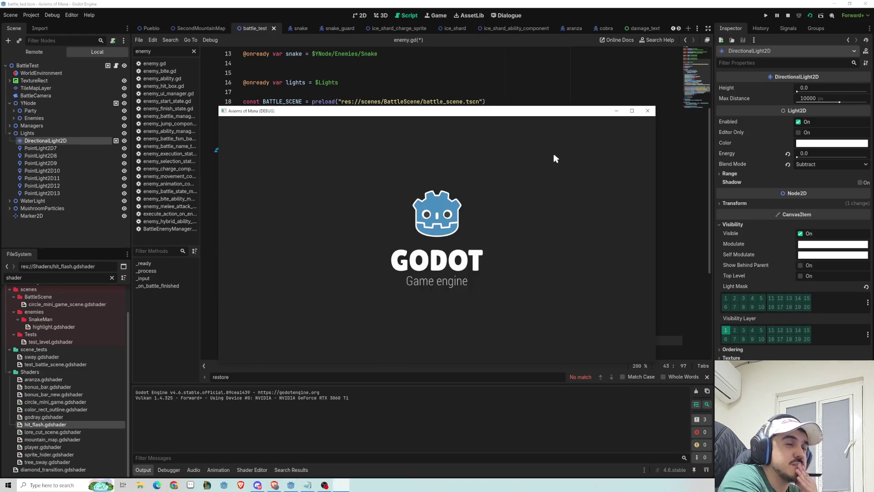
key(Up)
key(Down)
key(Escape)
key(Return)
key(Return)
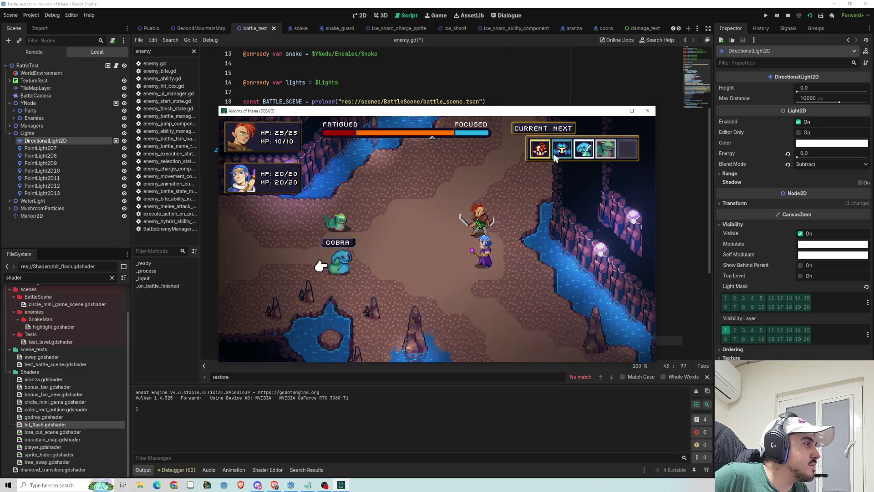
key(Return)
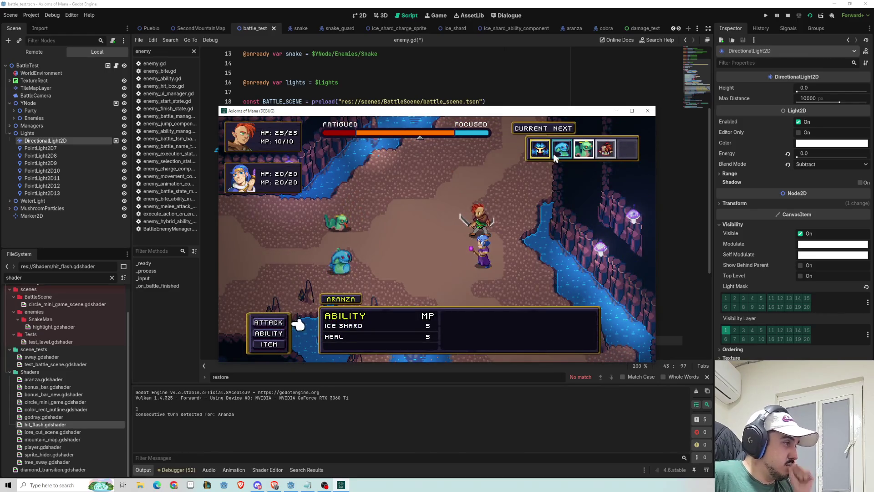
key(Return)
key(Return)
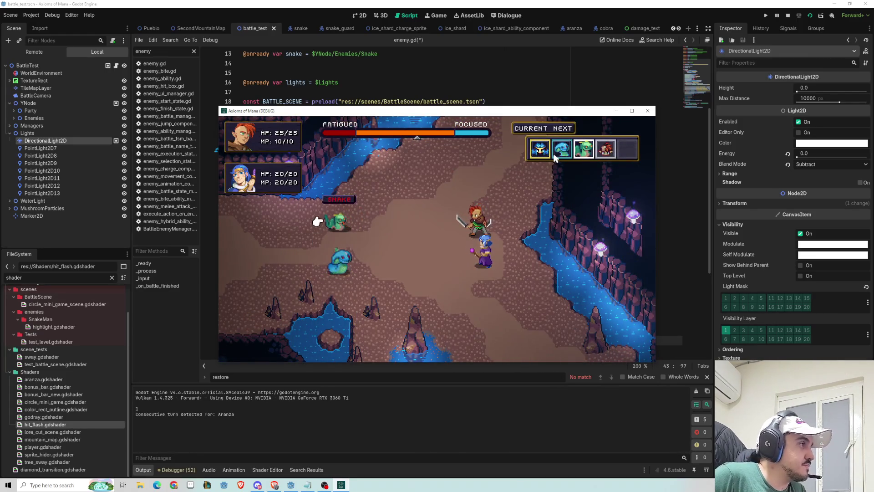
key(Return)
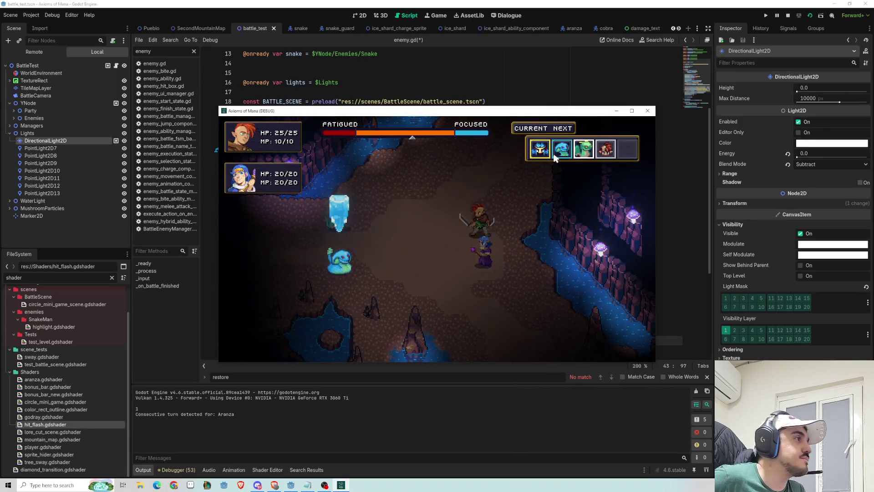
click(653, 115)
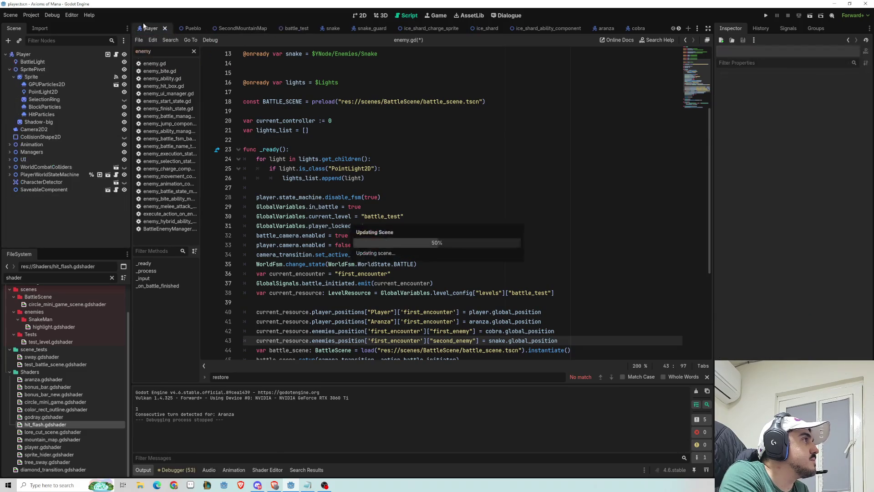
Open the player scene, then run the game from the Pueblo town scene.
click(151, 28)
click(360, 15)
click(202, 29)
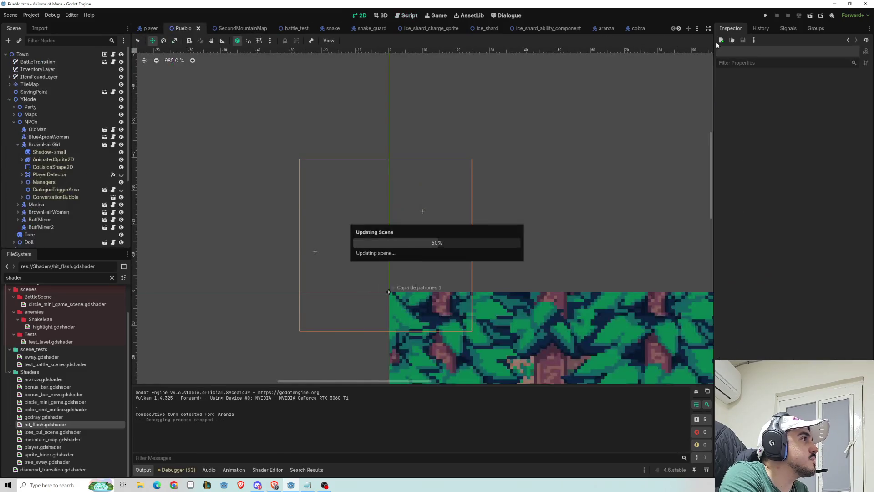
scroll(345, 28, down, 3)
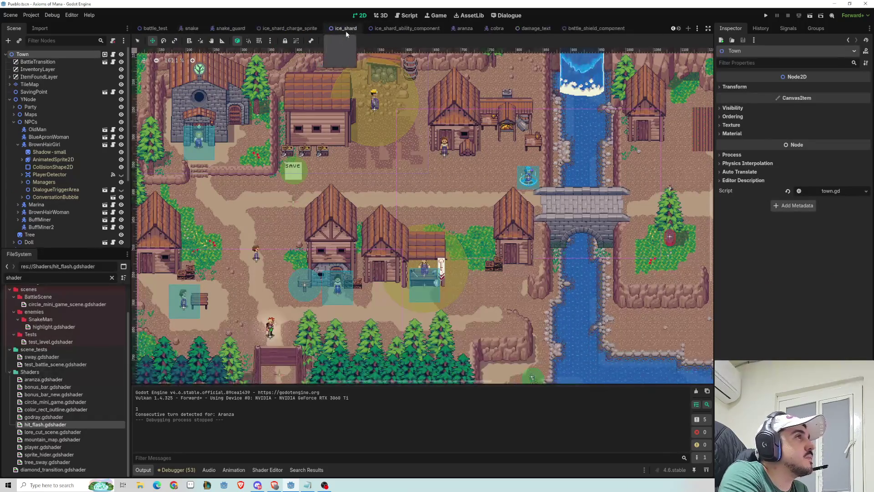
scroll(341, 30, up, 3)
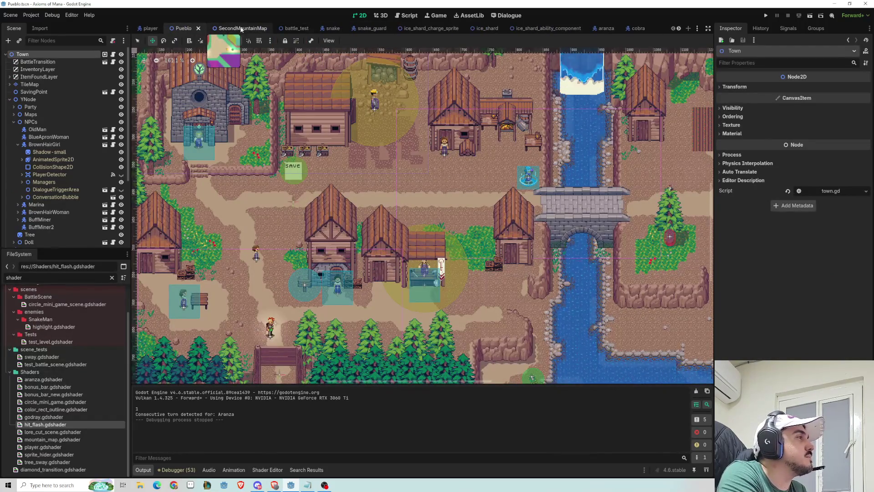
click(810, 16)
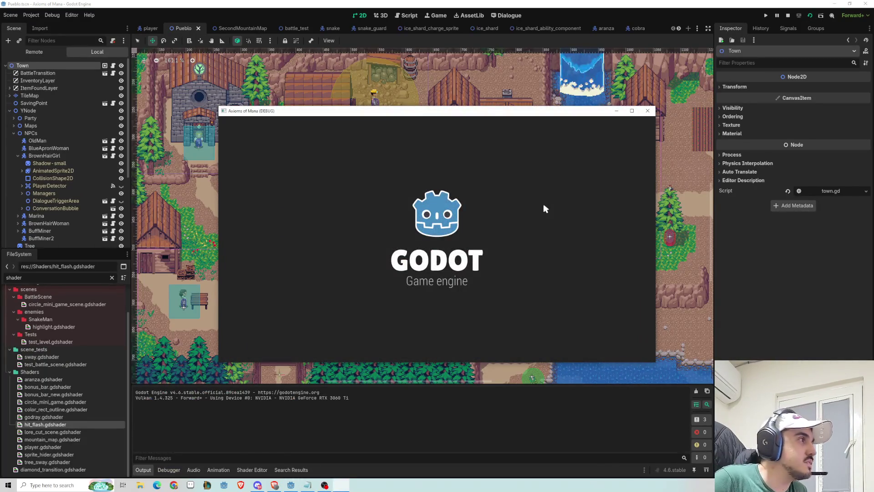
Walk the hero out of town, across the bridge and up the path into the doorway.
key(Right)
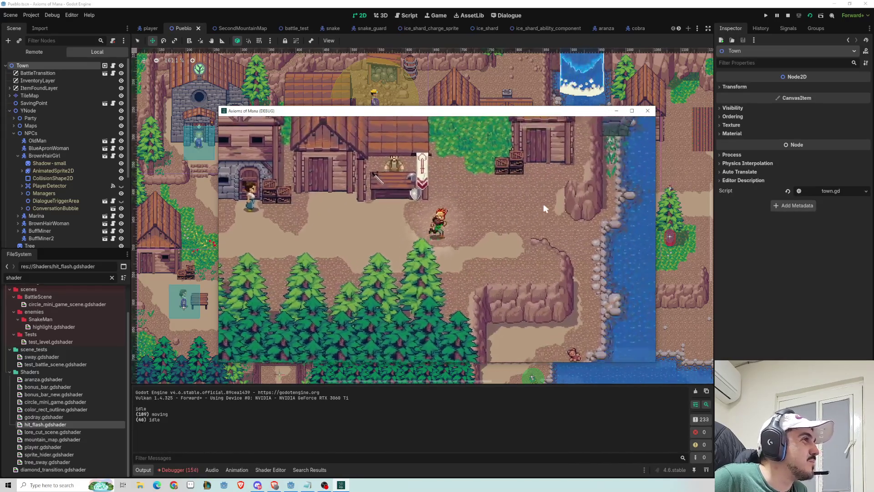
key(Right)
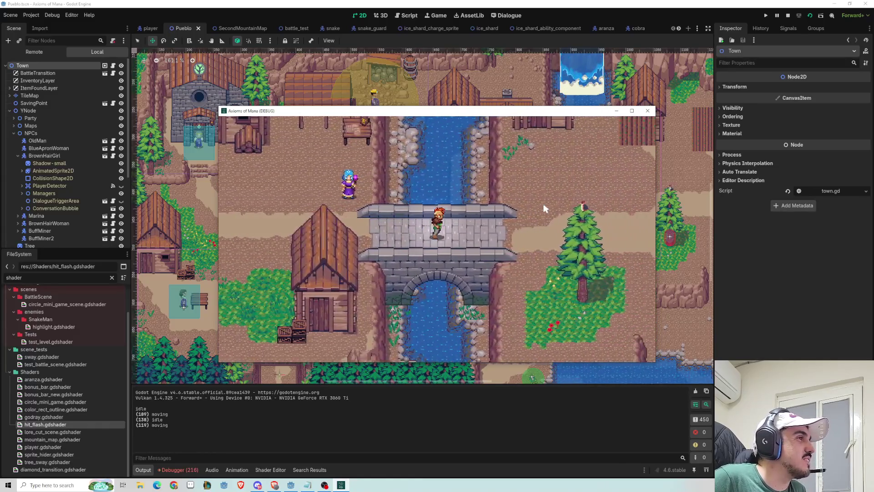
key(Right)
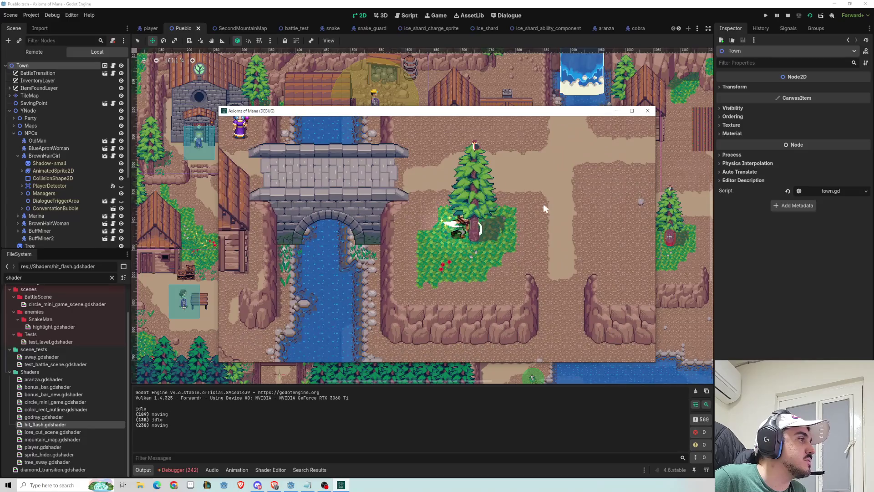
key(Up)
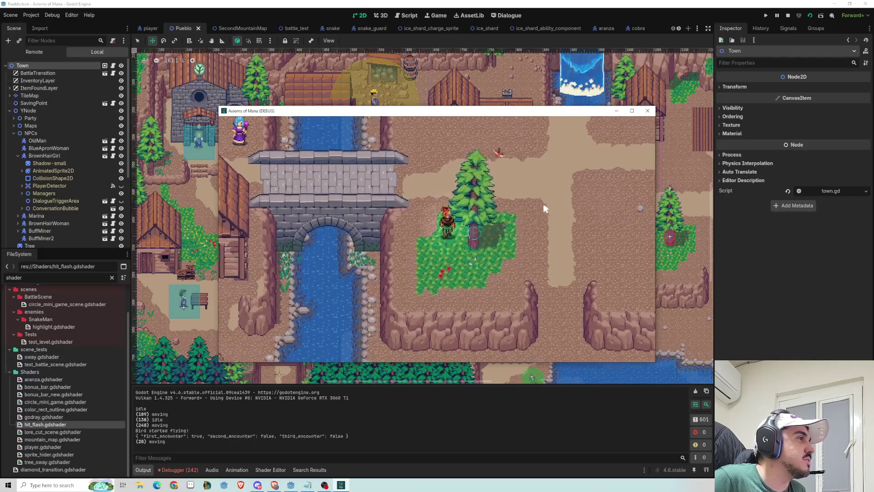
key(Right)
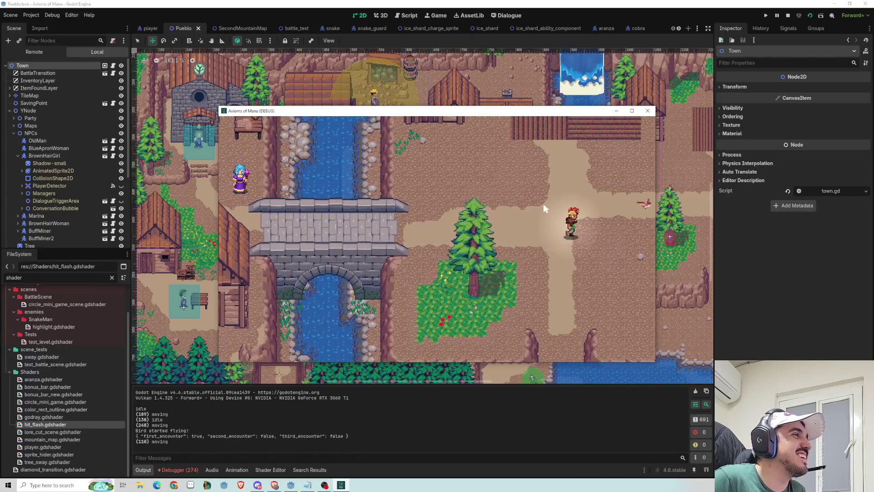
key(Right)
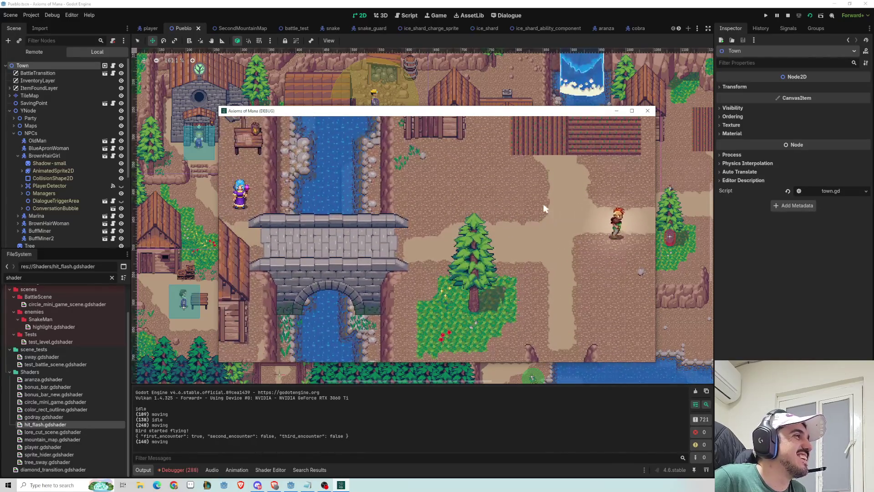
key(Right)
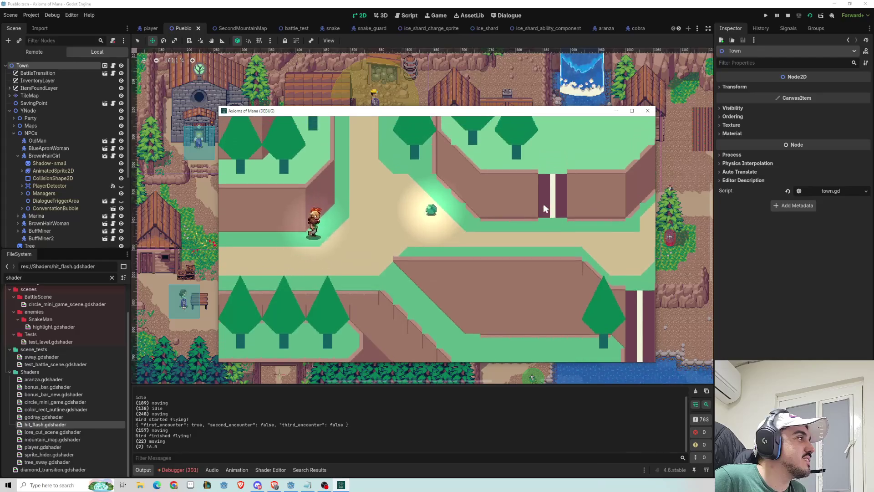
key(Up)
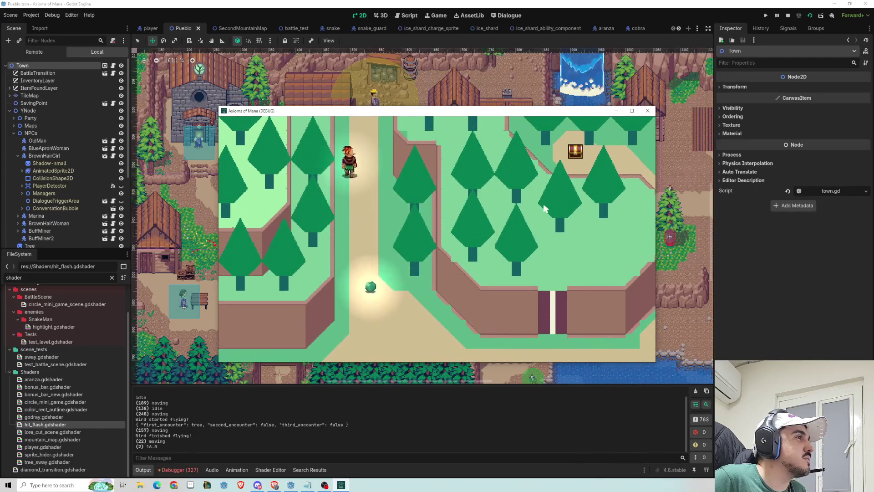
key(Up)
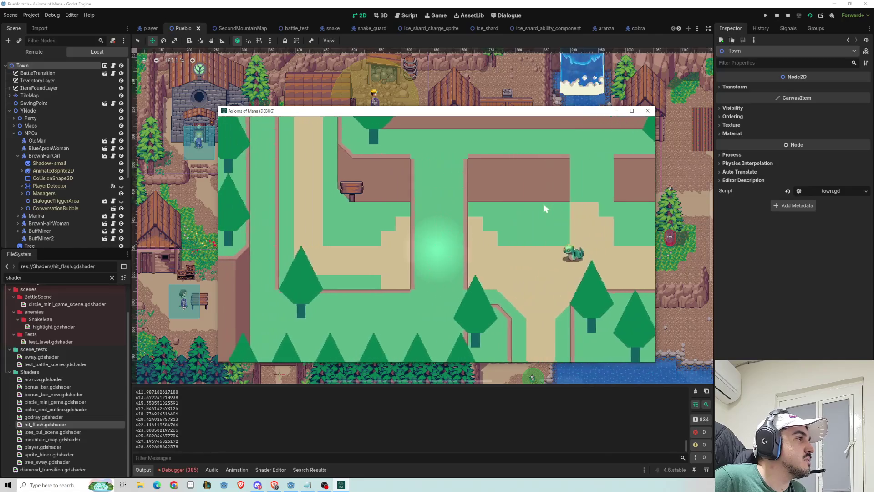
key(Left)
key(Up)
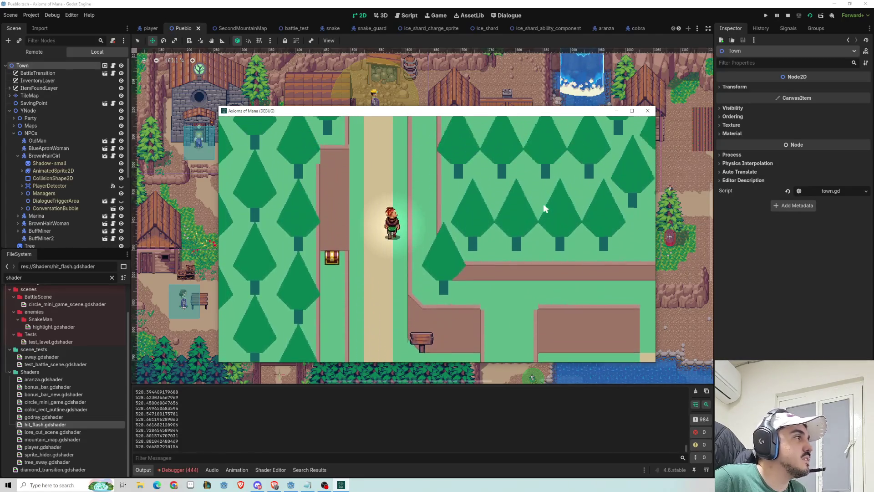
key(Up)
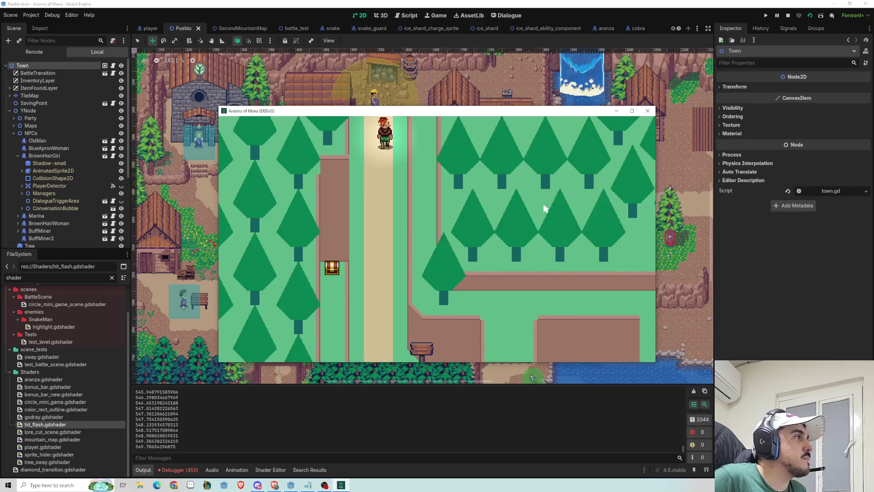
key(Up)
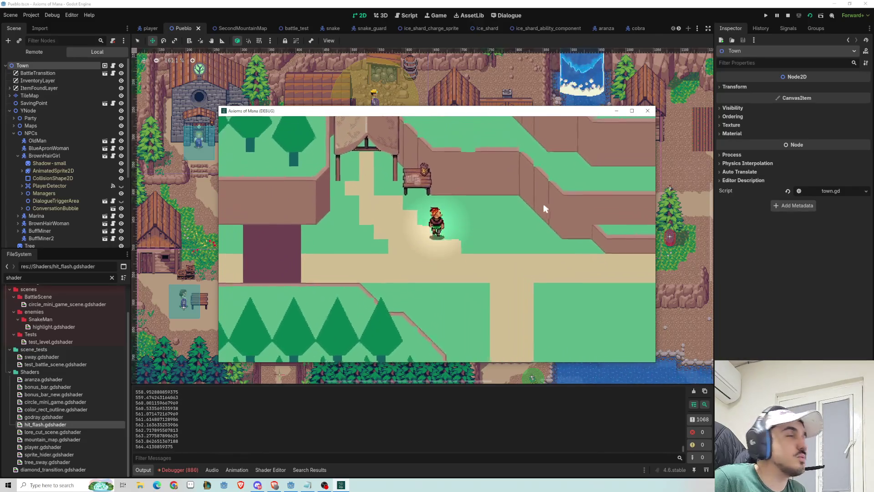
key(Up)
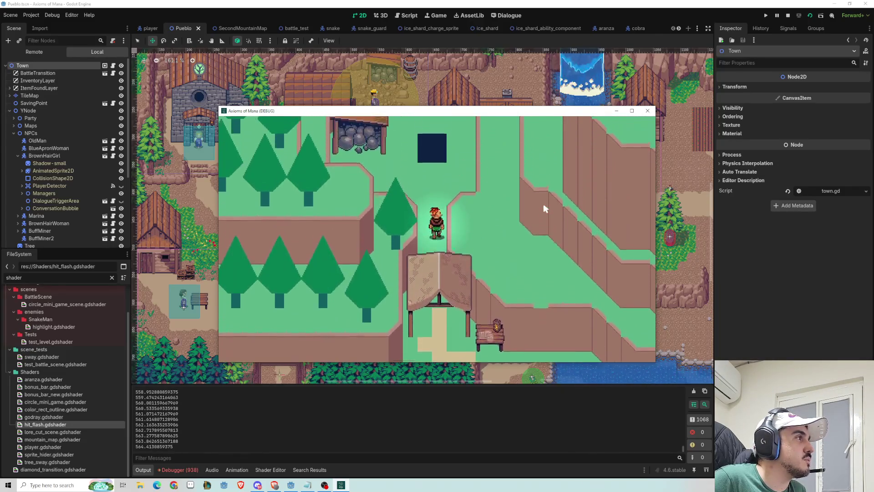
key(Up)
Move the hero around inside the cave and maximize the Axioms of Mana (DEBUG) window.
key(Right)
key(Down)
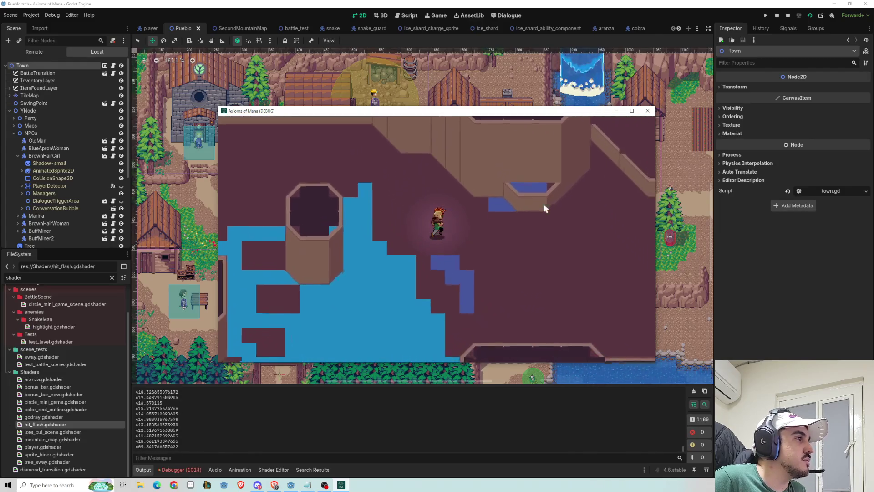
key(Right)
key(Down)
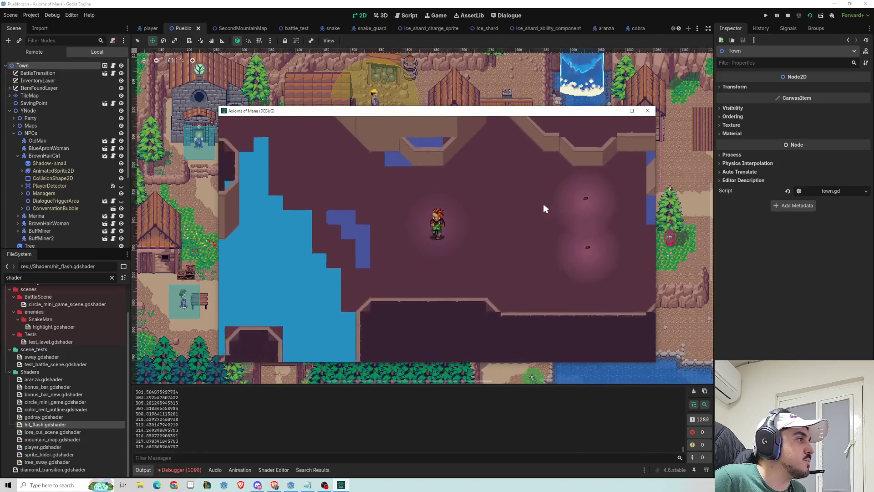
key(Up)
key(Left)
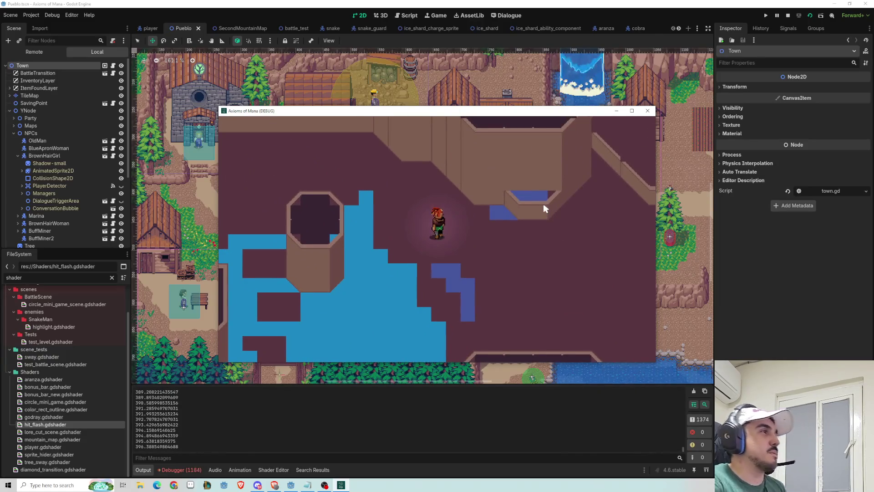
double_click(450, 113)
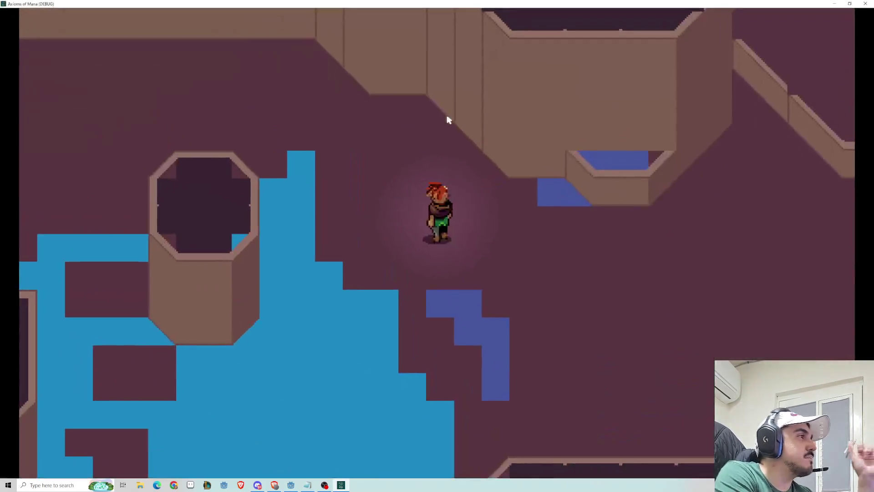
Walk the hero around the cave with arrow and WASD keys, ending by the water pools and pillar.
key(Up)
key(Left)
key(Down)
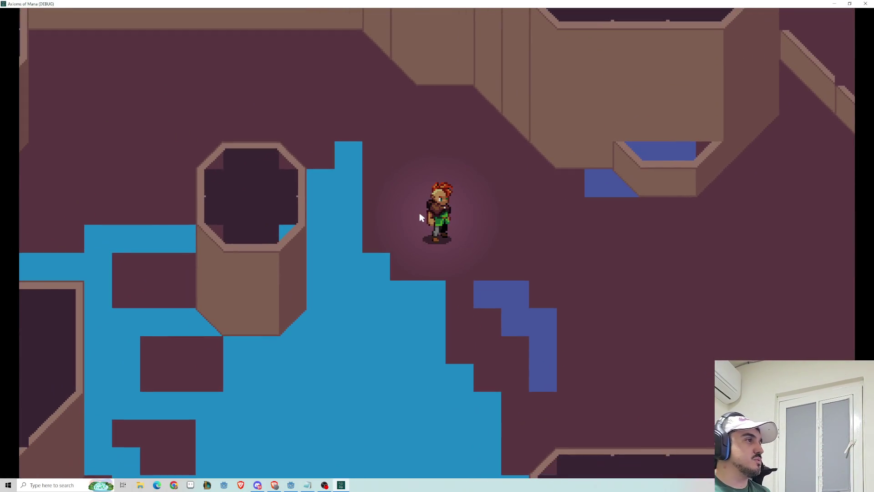
key(Right)
key(Up)
key(d)
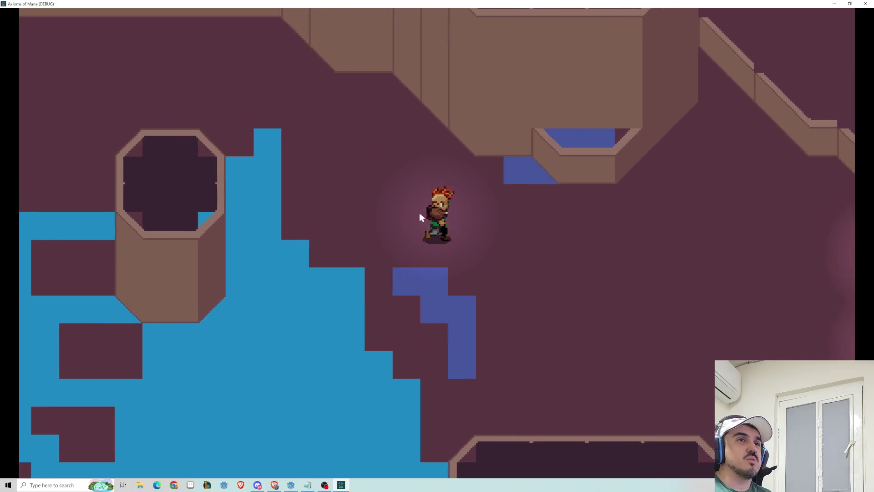
key(a)
key(w)
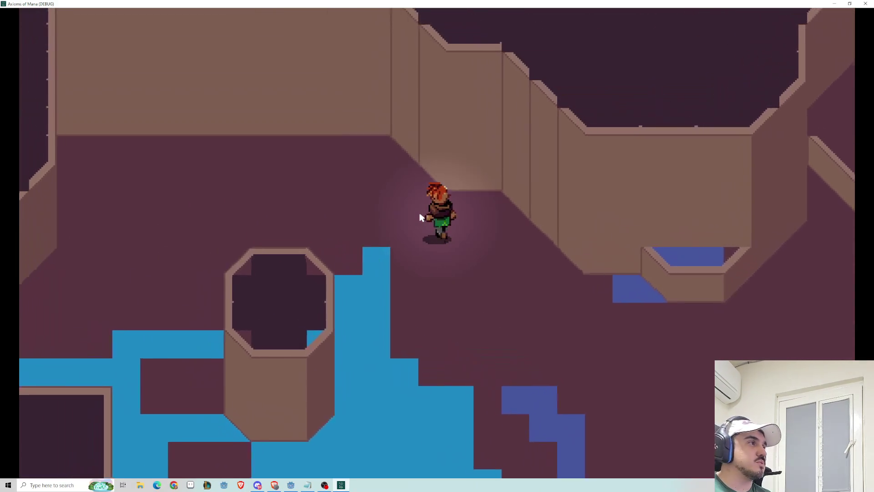
key(s)
key(d)
key(a)
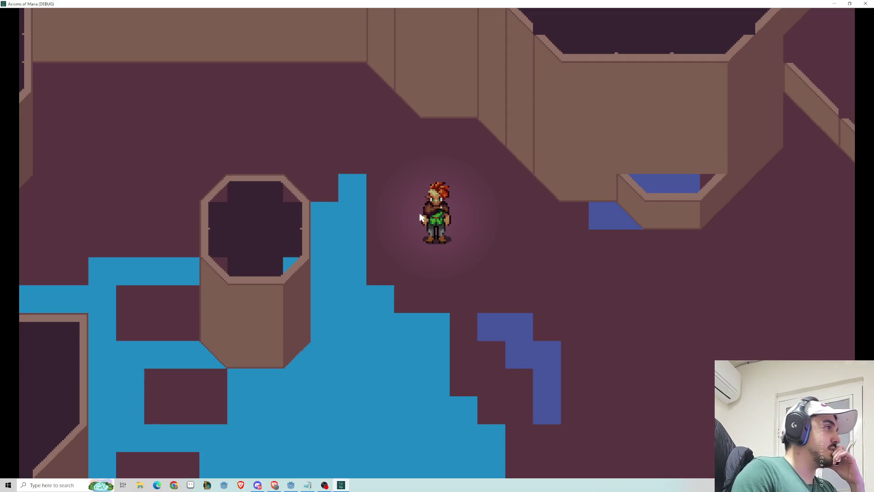
key(s)
key(d)
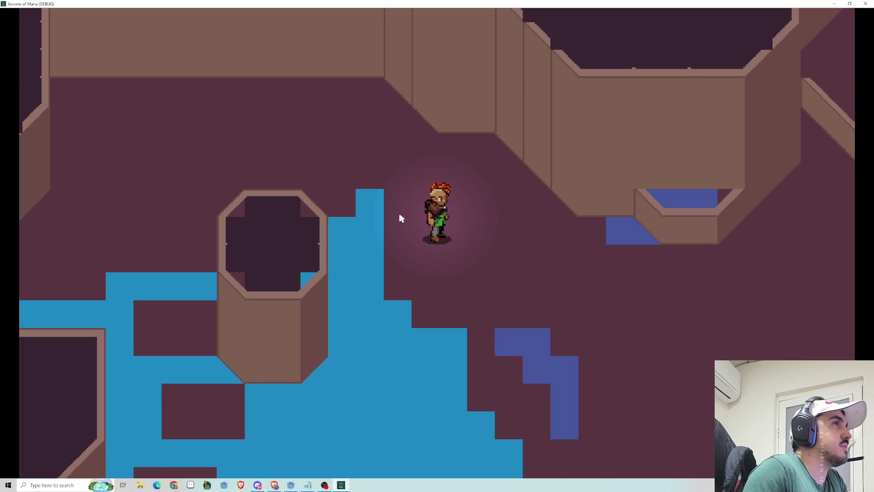
Close the game, clear the FileSystem shader filter, and peek into the Spells folder.
click(862, 3)
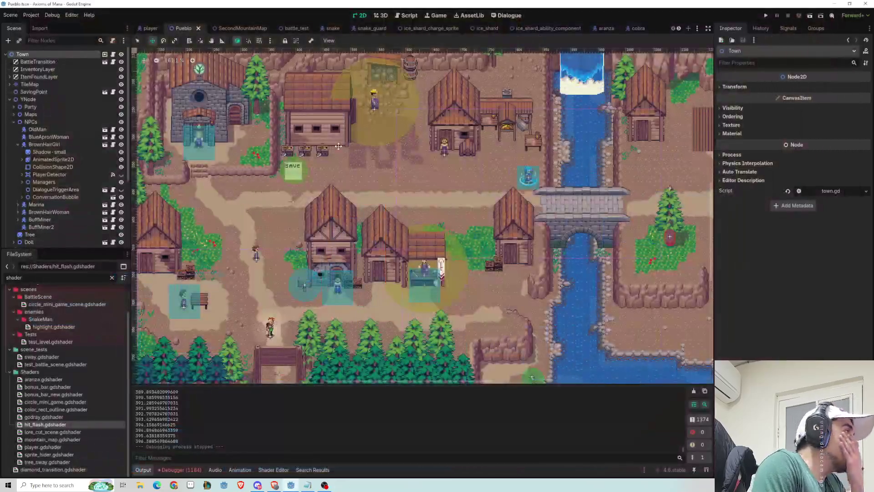
scroll(7, 328, up, 2)
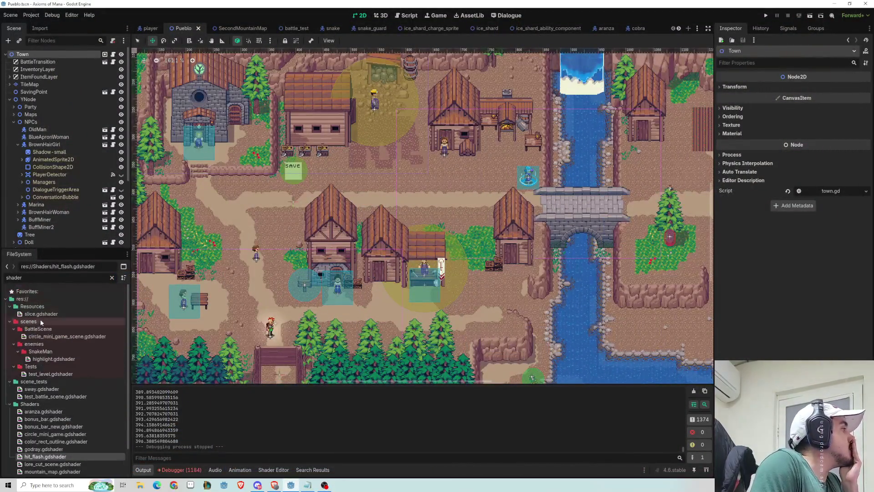
click(9, 321)
click(9, 322)
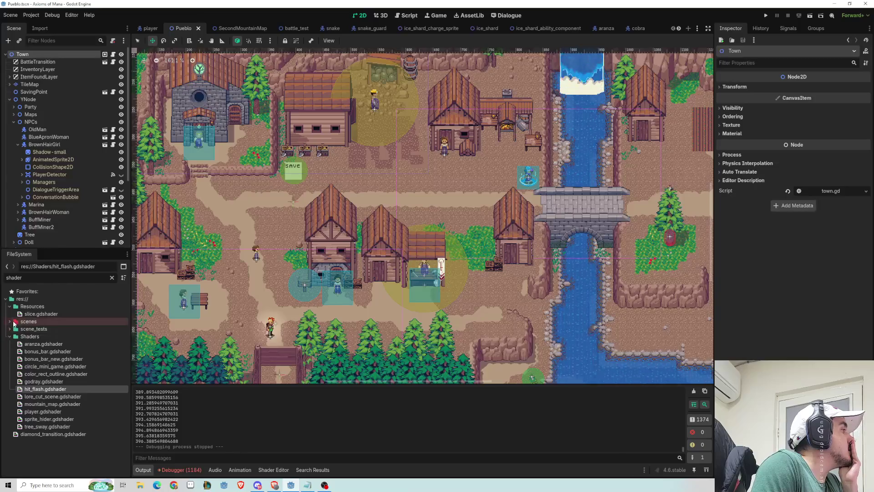
click(112, 278)
scroll(39, 361, down, 5)
click(14, 339)
click(12, 347)
click(14, 340)
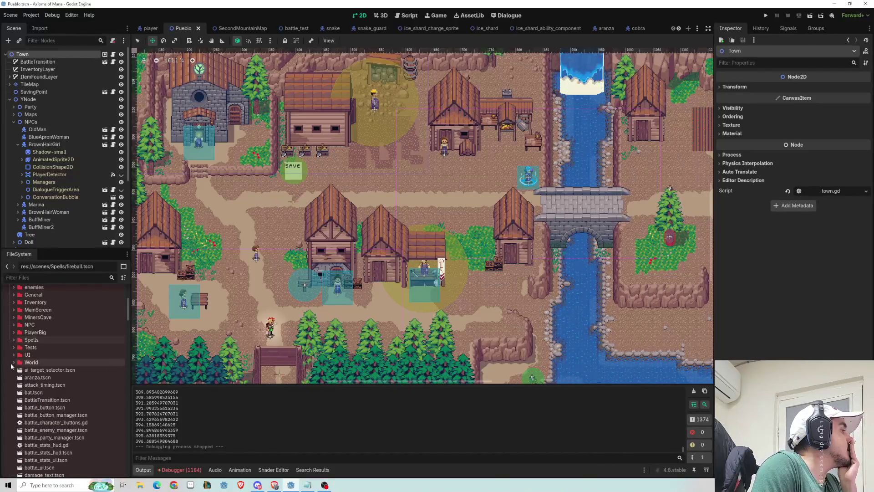
Expand the Tests folder to list the PrototypeMaps map scenes.
scroll(14, 368, up, 3)
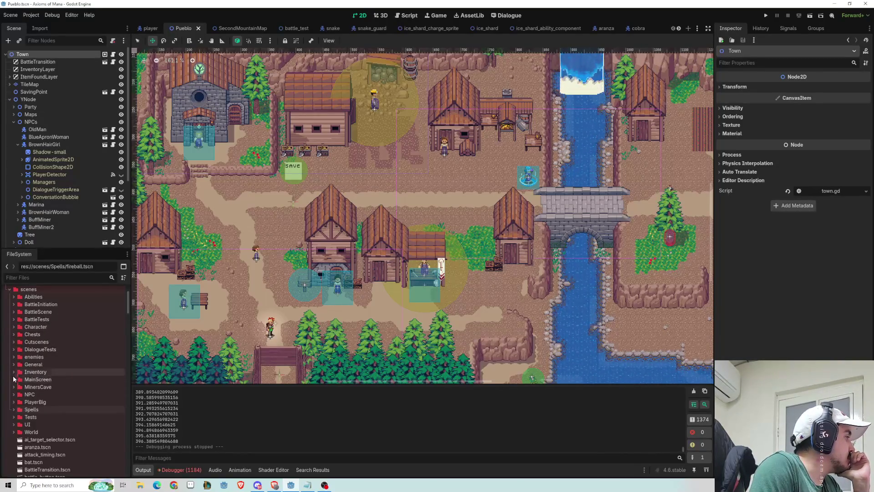
click(13, 387)
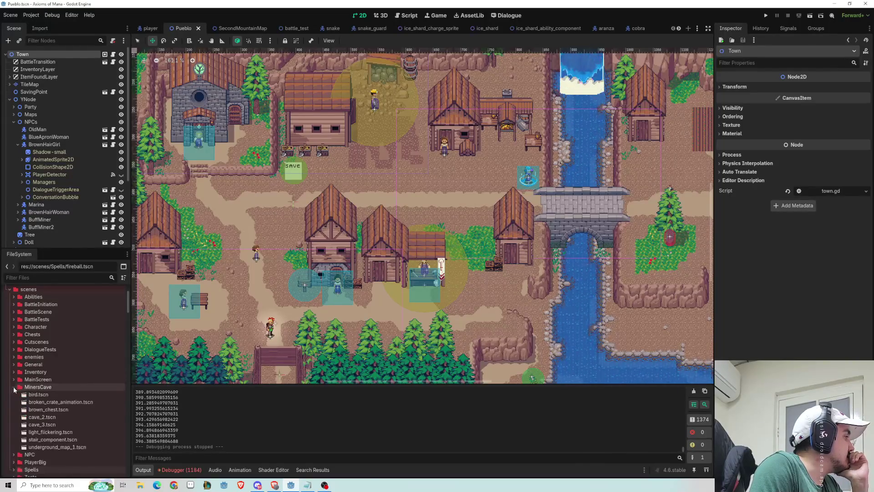
click(13, 387)
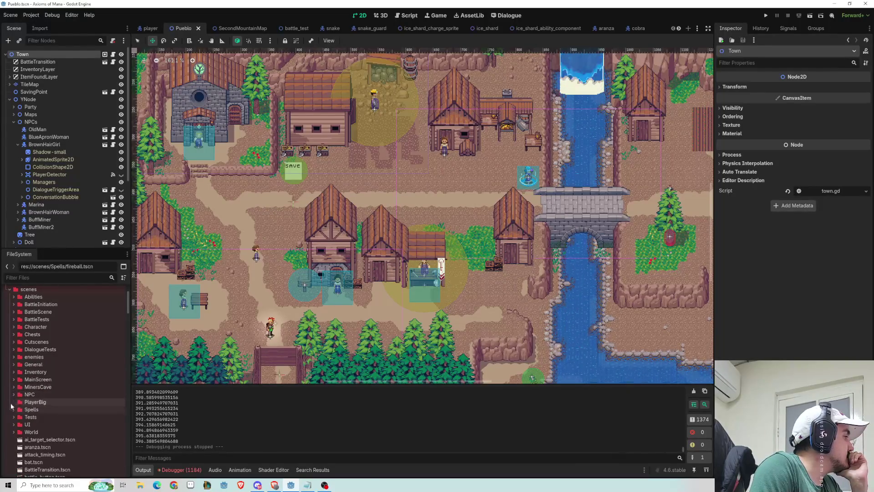
click(14, 417)
scroll(15, 402, down, 5)
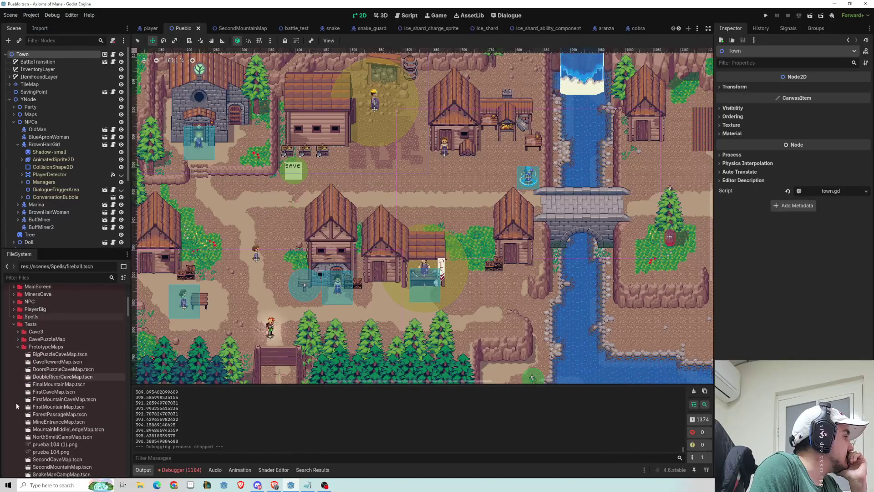
scroll(40, 386, down, 1)
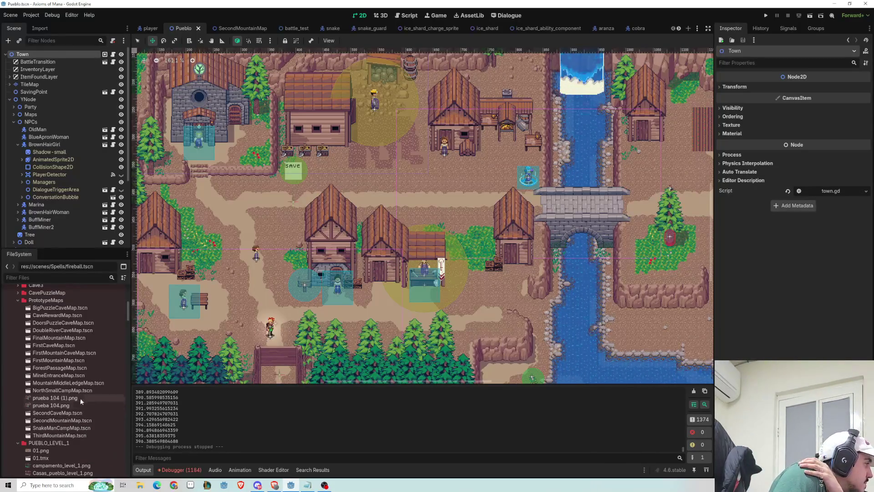
Open MineEntranceMap.tscn and read its script's change_scene destination path.
double_click(72, 377)
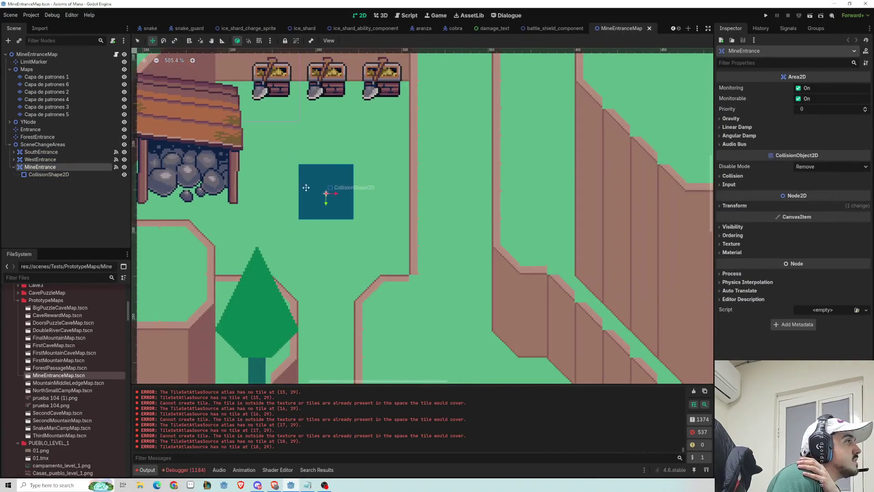
click(116, 55)
scroll(345, 211, up, 5)
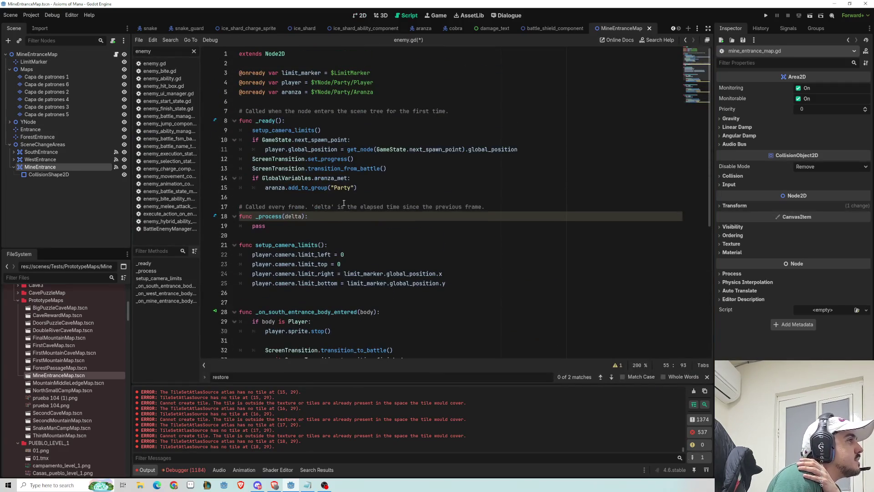
scroll(337, 212, down, 5)
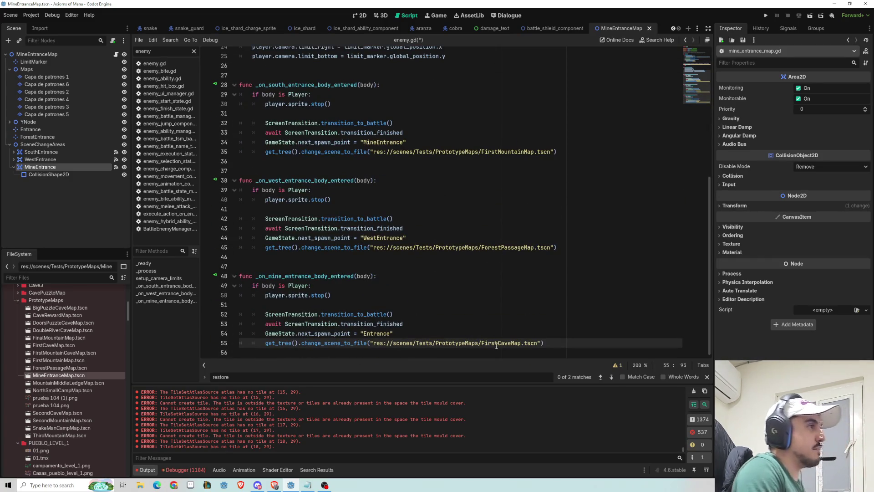
Filter the FileSystem for FirstCaveMap and open FirstCaveMap.tscn.
key(ctrl+c)
click(54, 278)
key(ctrl+v)
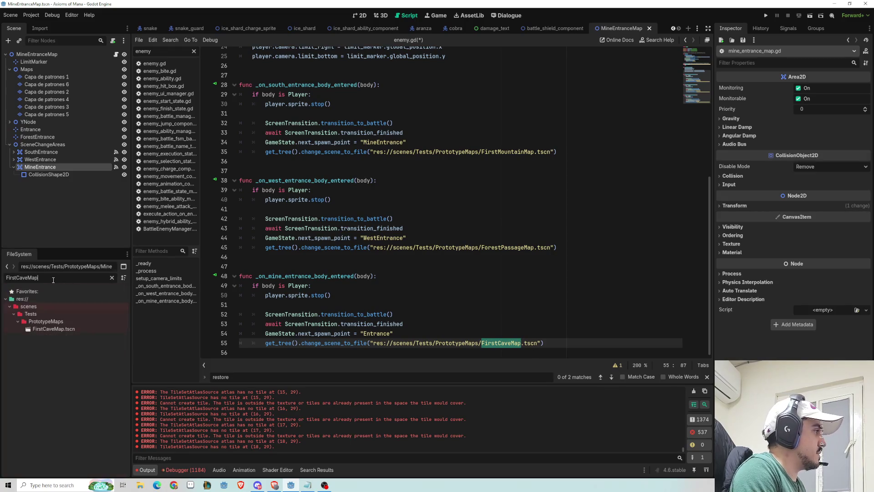
double_click(66, 329)
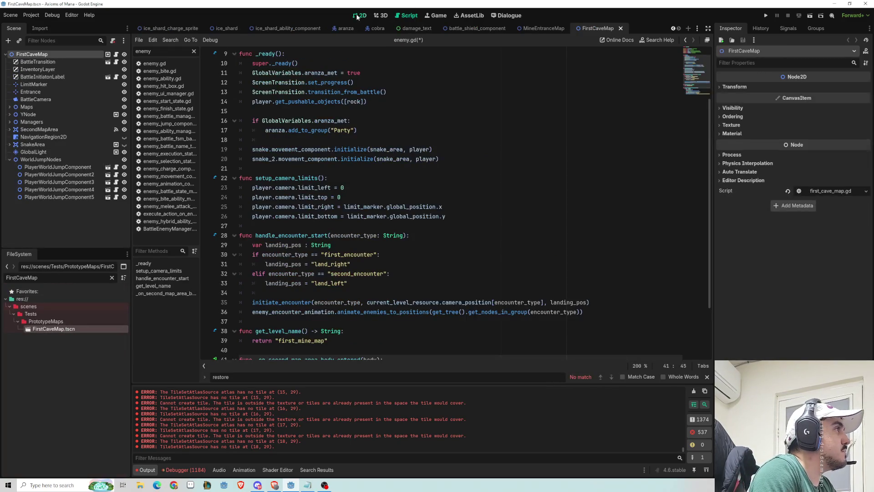
In the cave map tree, expand YNode and the Player, and select the player's Sprite.
click(359, 15)
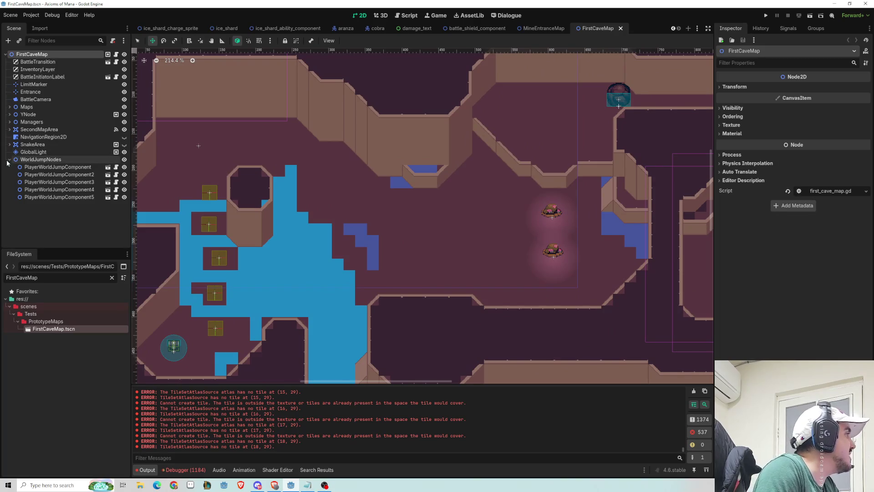
click(9, 159)
click(10, 114)
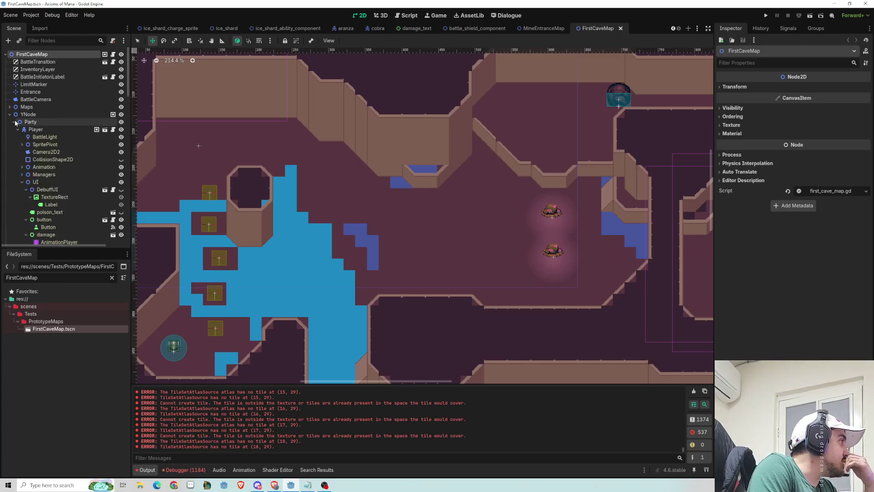
click(35, 130)
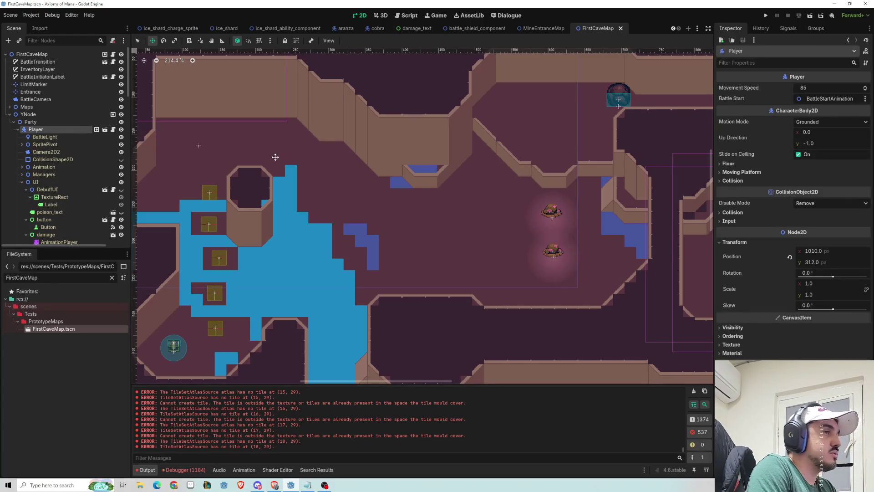
click(22, 145)
click(26, 152)
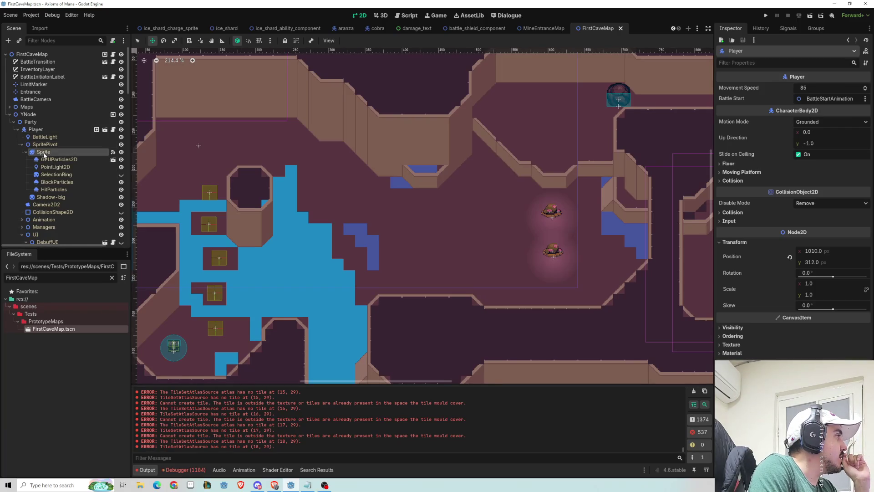
click(42, 153)
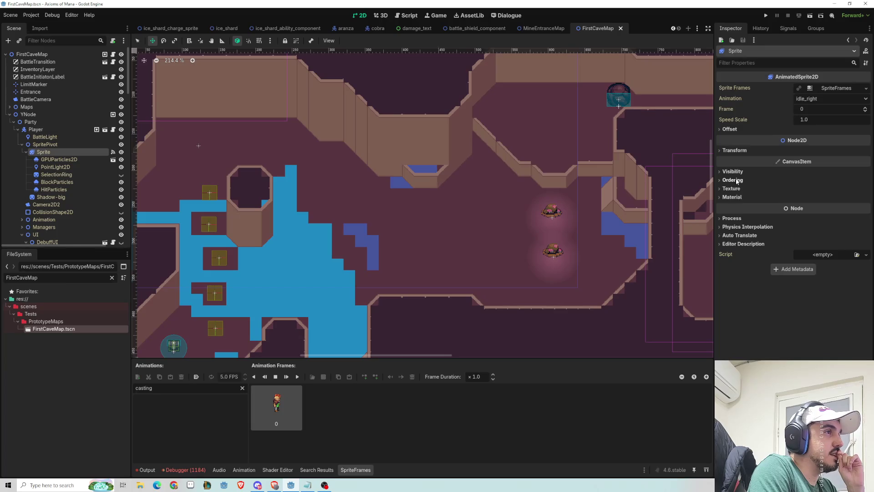
Swap the sprite's material for a new CanvasItemMaterial, then undo to restore the player shader.
click(731, 197)
click(866, 206)
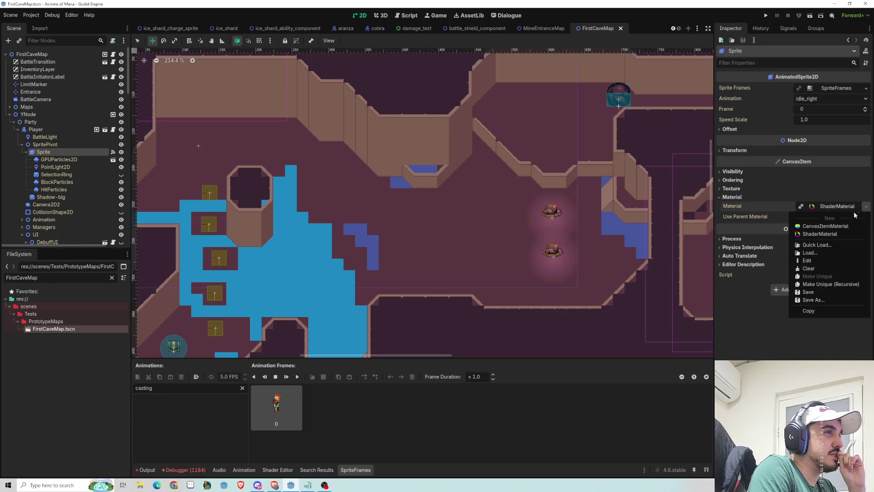
click(838, 227)
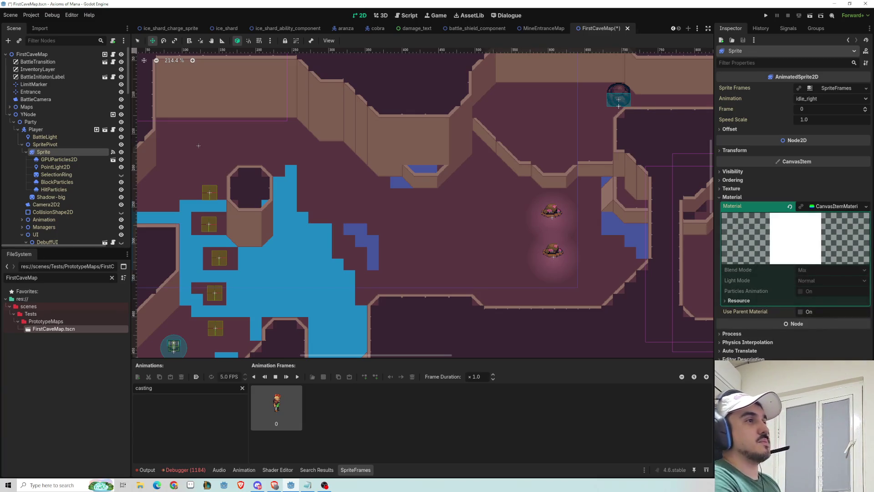
key(ctrl+z)
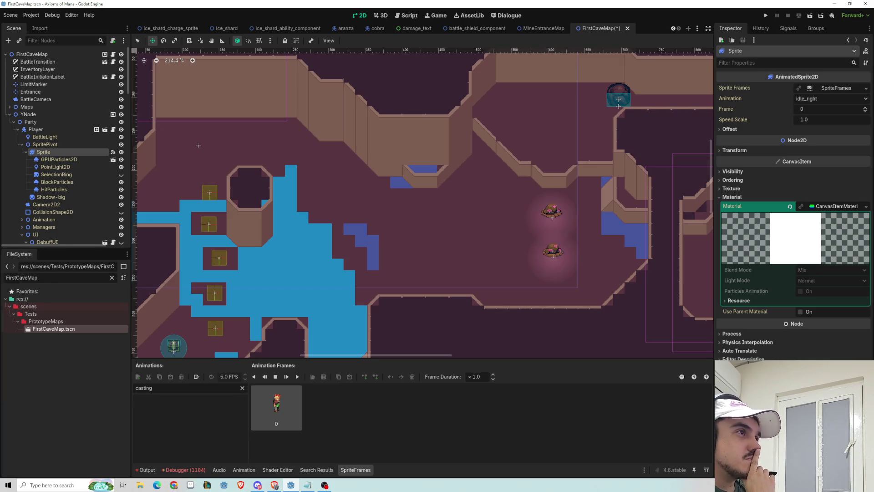
Open the Player scene and inspect its Sprite node's properties.
click(104, 130)
click(31, 77)
scroll(800, 318, down, 3)
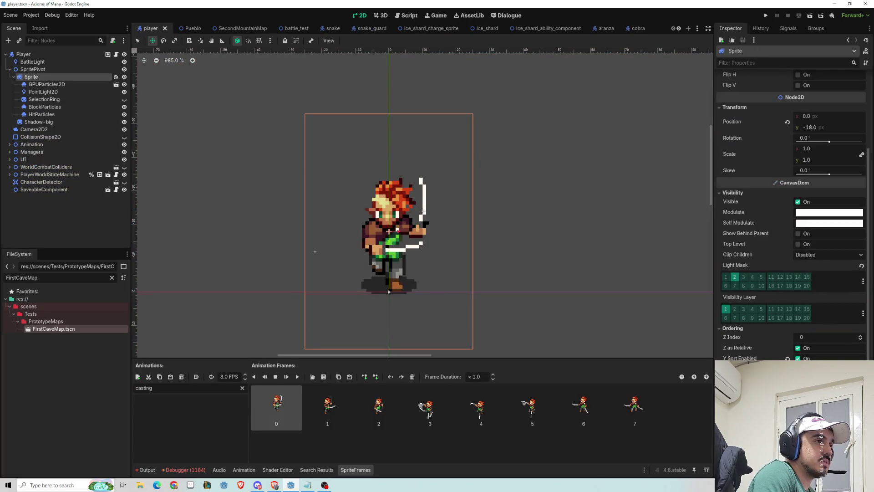
scroll(793, 228, down, 3)
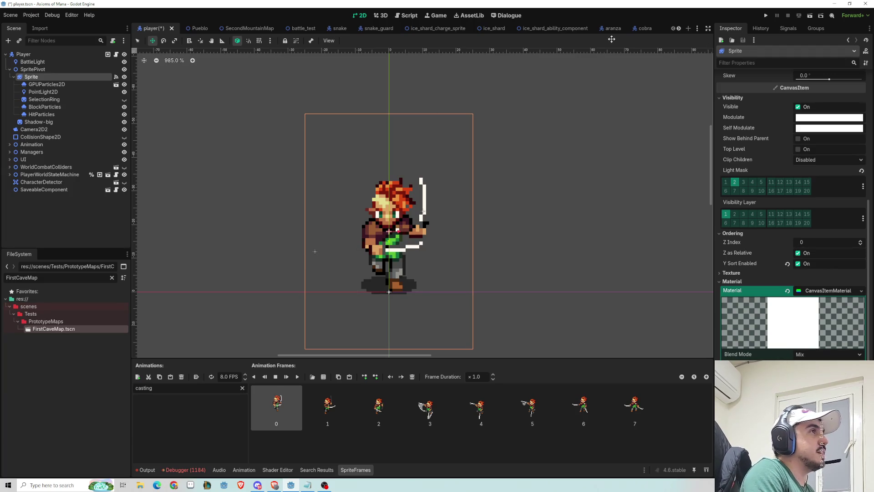
scroll(595, 28, down, 5)
Run FirstCaveMap, which breaks at line 37 of bonus_outline_component.gd.
click(597, 28)
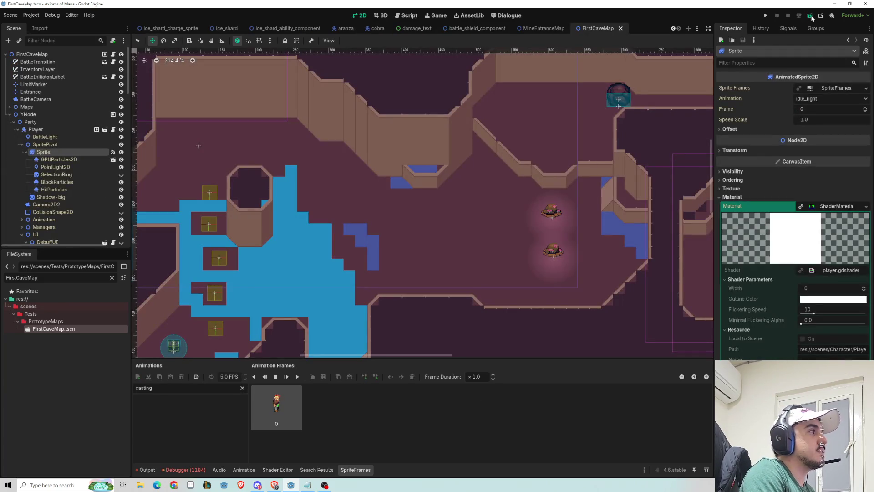
click(811, 16)
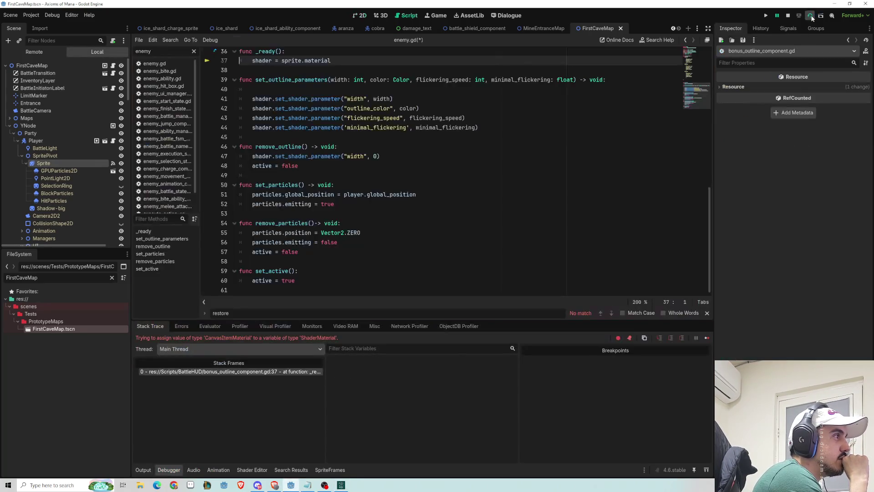
scroll(308, 148, up, 8)
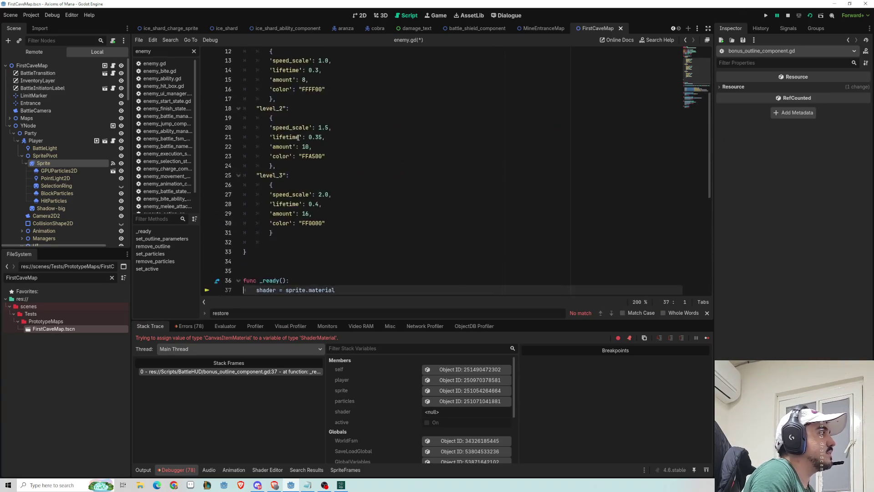
scroll(308, 148, down, 6)
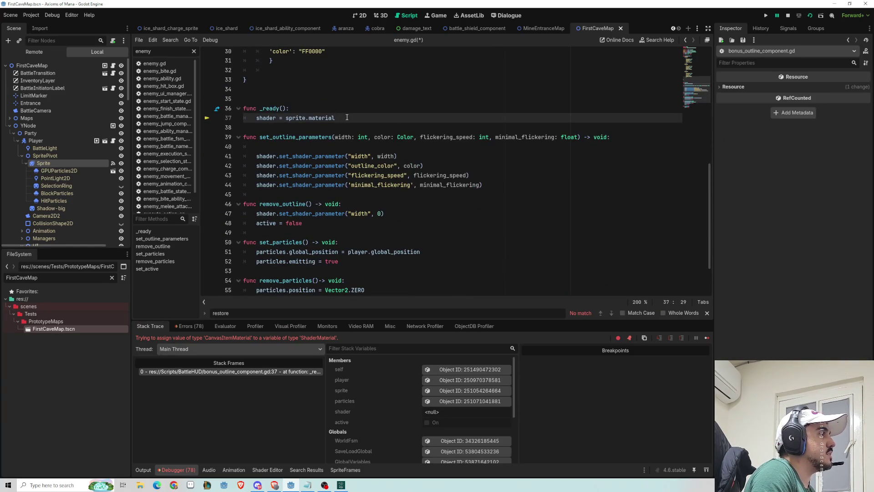
Comment out the sprite material assignment in _ready and add a placeholder line below it.
scroll(351, 136, up, 10)
scroll(345, 154, down, 7)
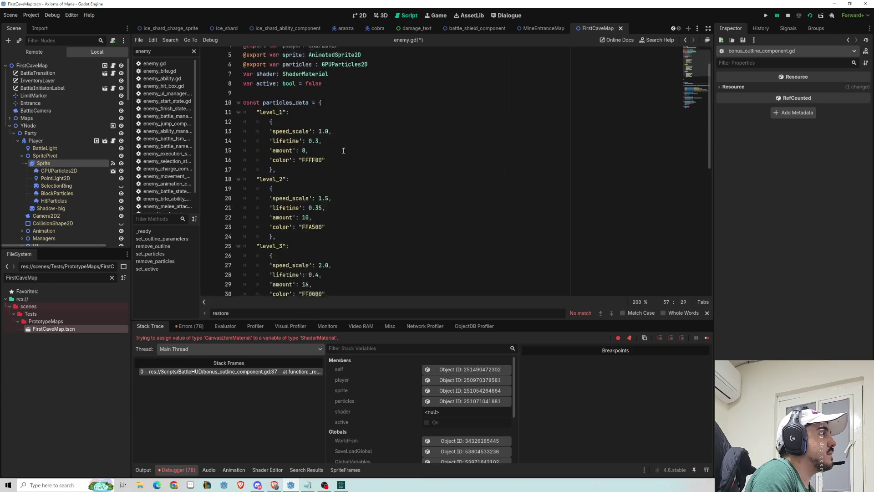
key(Return)
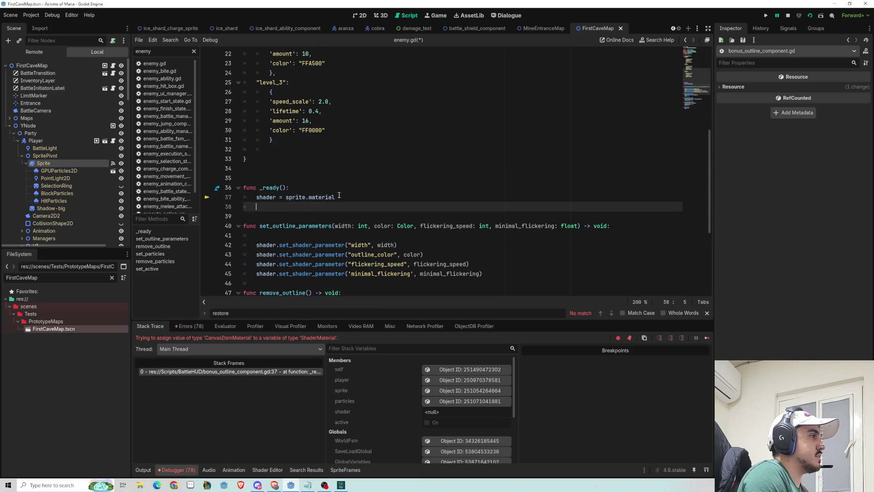
key(BackSpace)
key(Return)
text(prin)
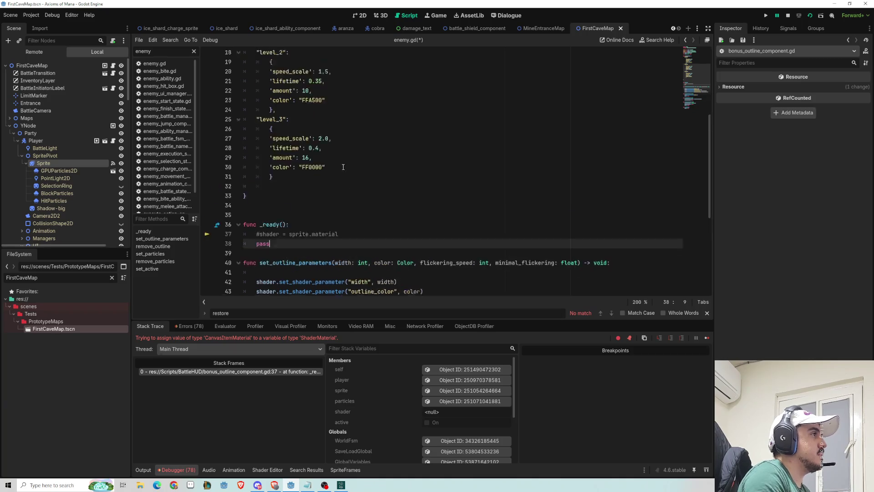
Filter the script list by BattleBonusOutlineComponent, then stop the running game.
scroll(325, 159, up, 7)
double_click(326, 62)
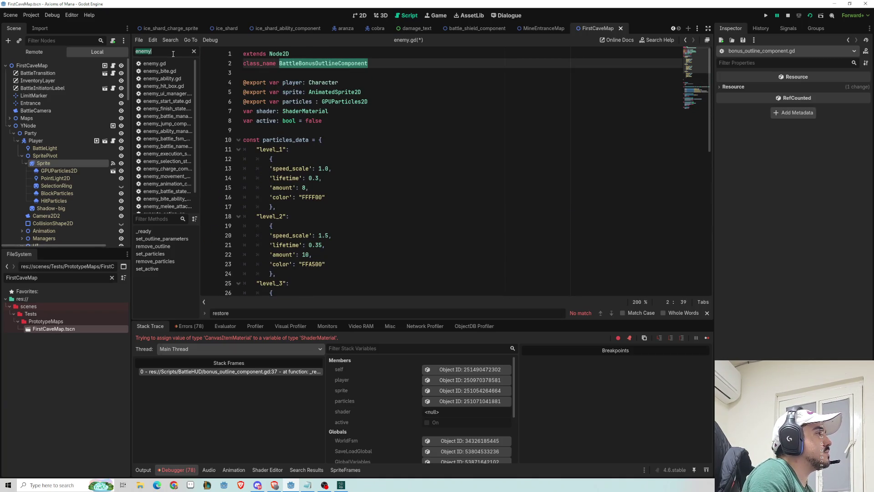
key(ctrl+v)
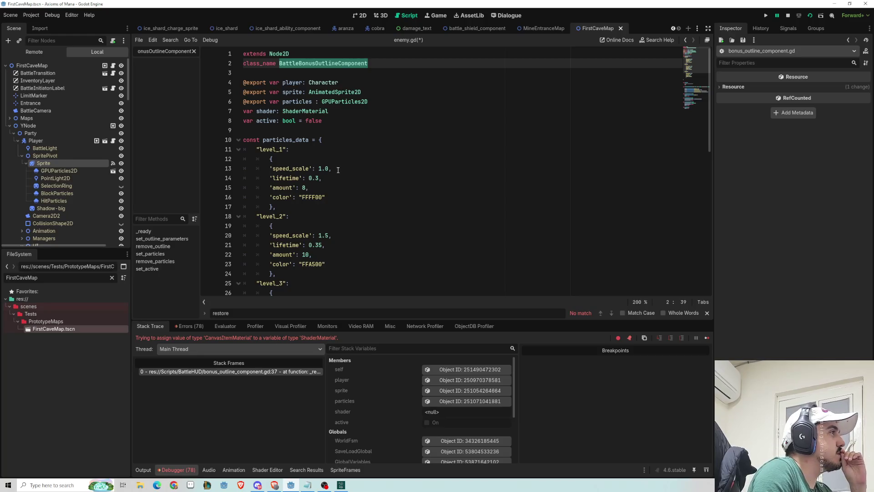
scroll(339, 170, down, 6)
scroll(343, 168, up, 6)
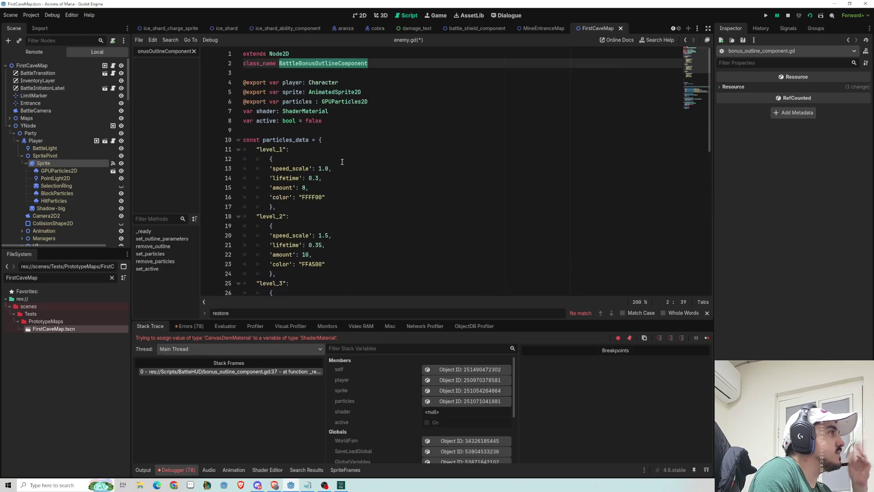
click(787, 17)
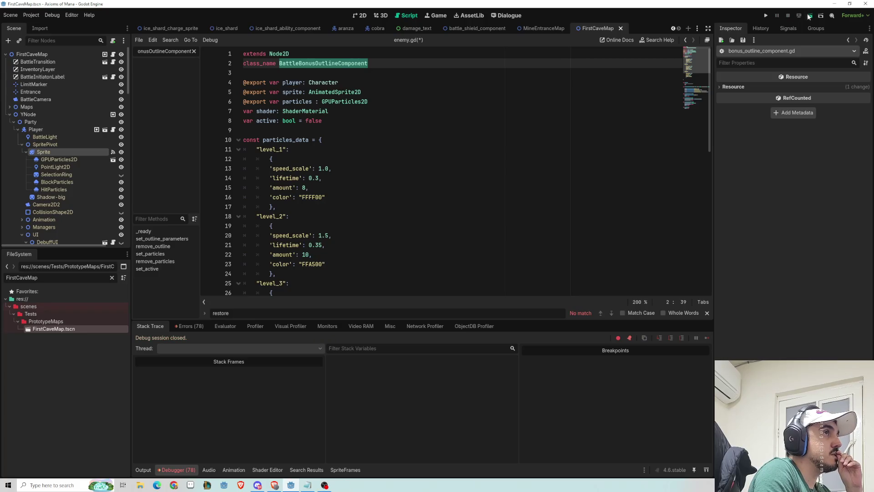
key(F6)
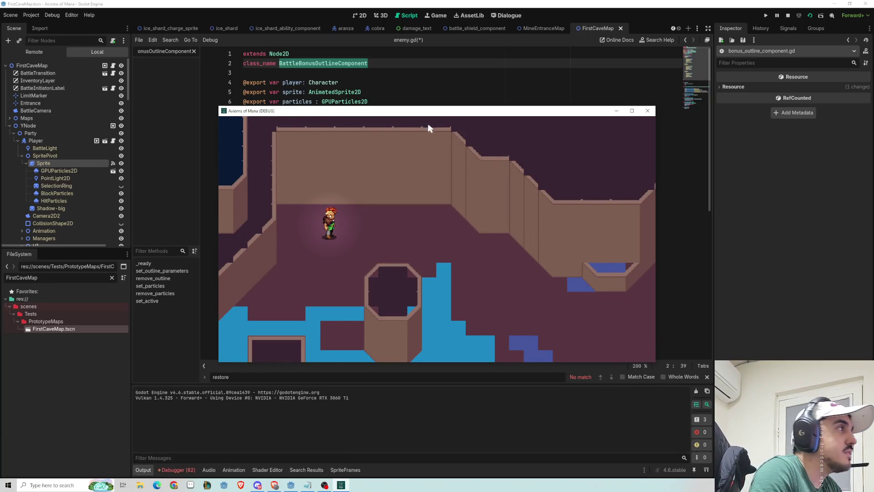
double_click(422, 111)
key(Right)
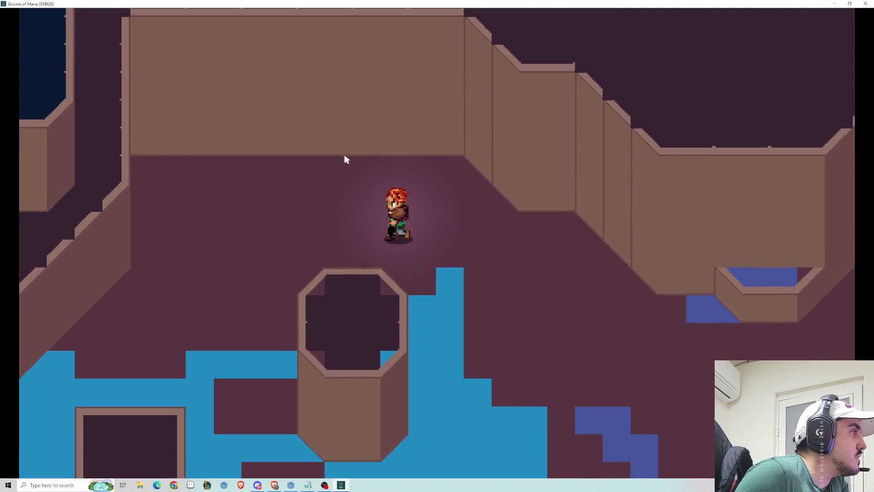
key(Left)
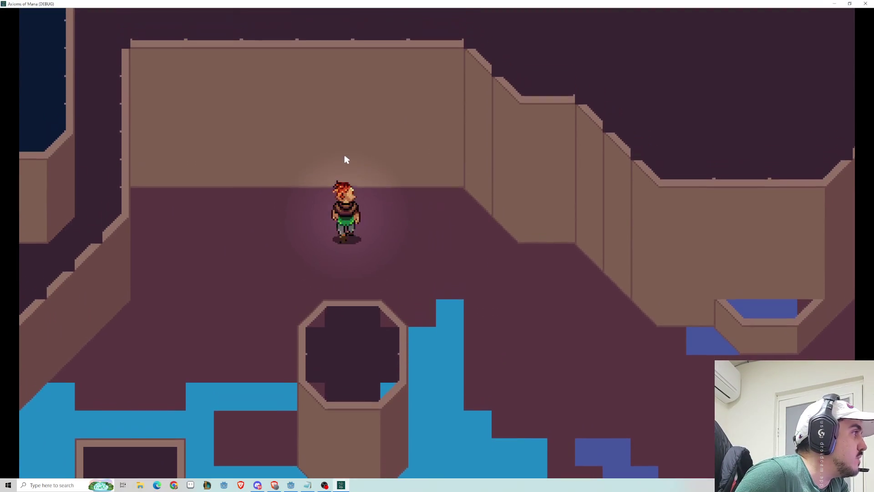
key(Up)
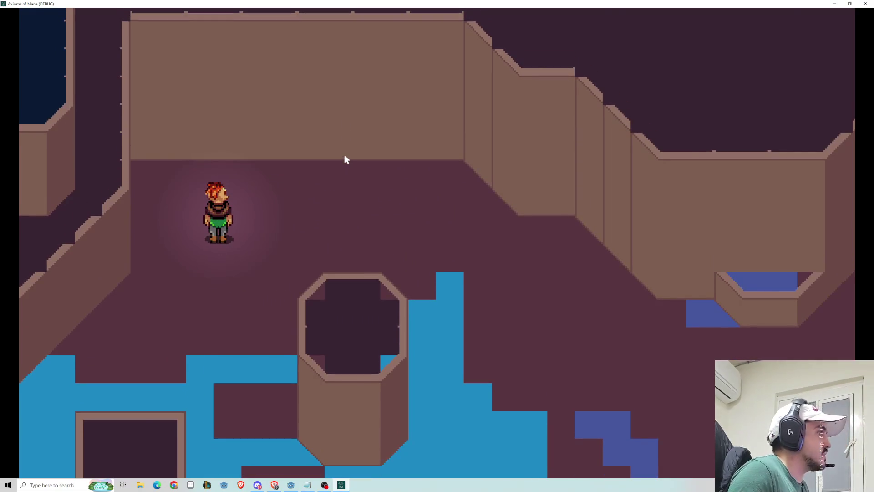
key(alt+F4)
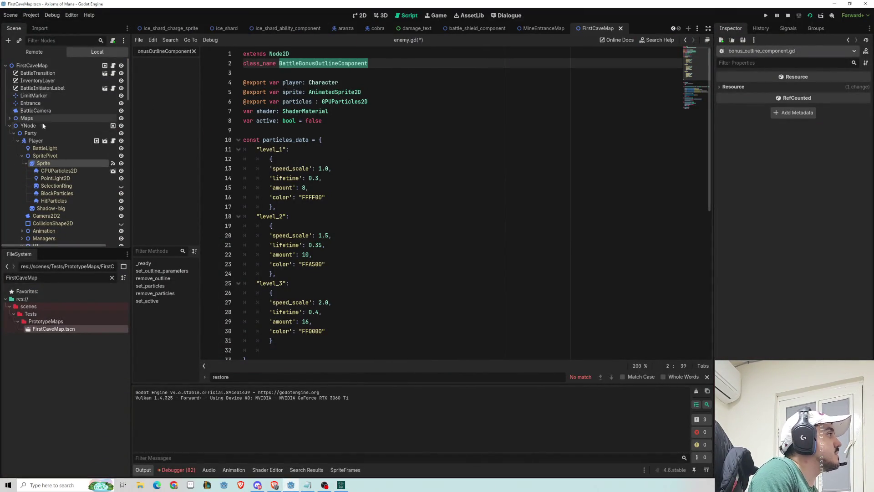
Disable the player's BattleLight and test-run the cave map, walking right and down.
click(45, 148)
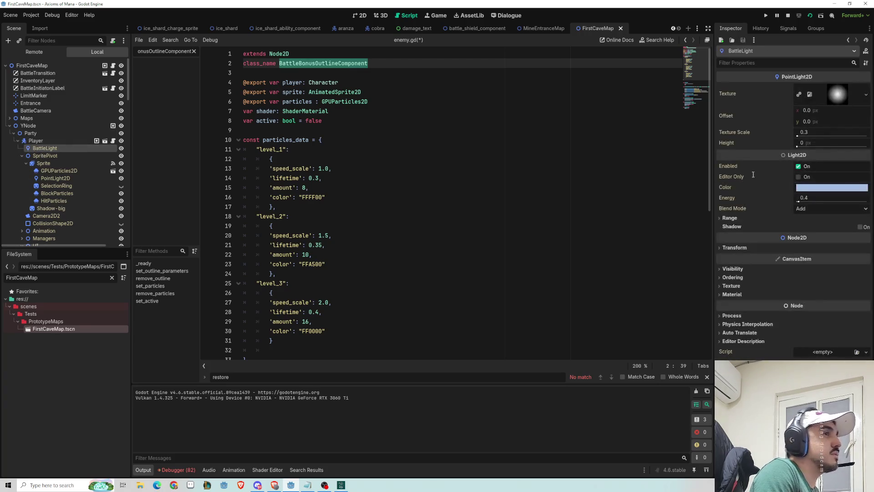
click(363, 16)
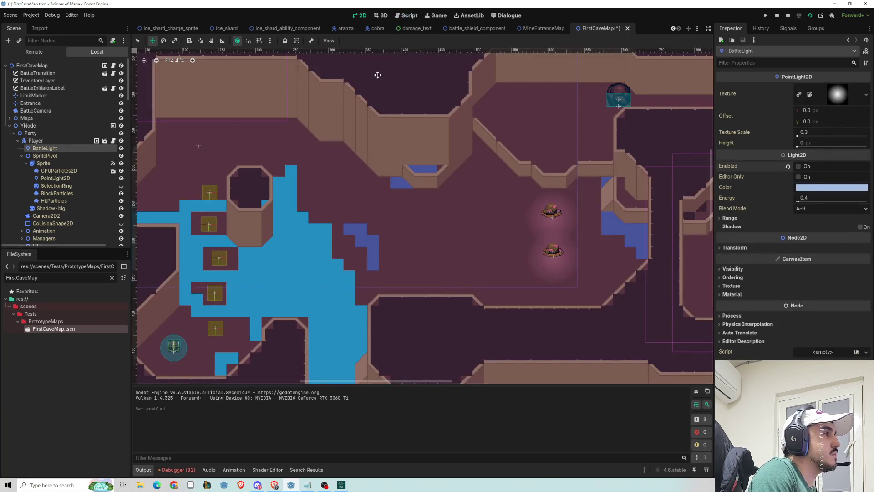
key(F6)
key(Right)
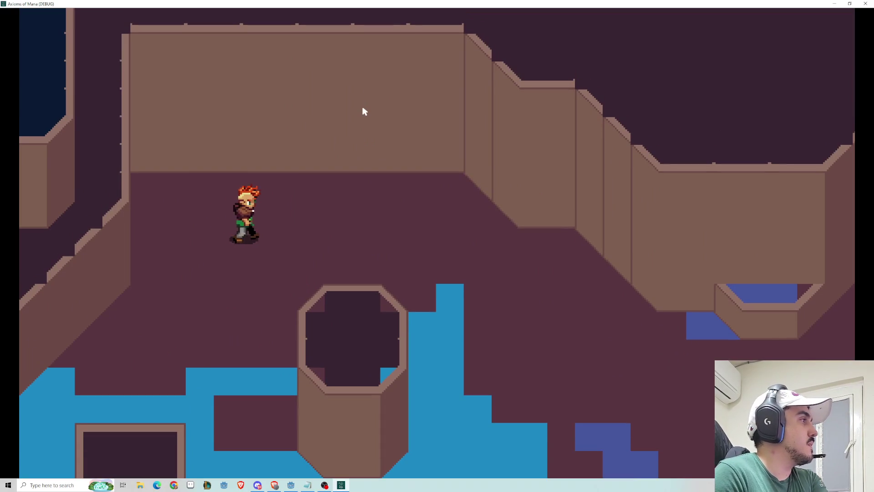
key(Down)
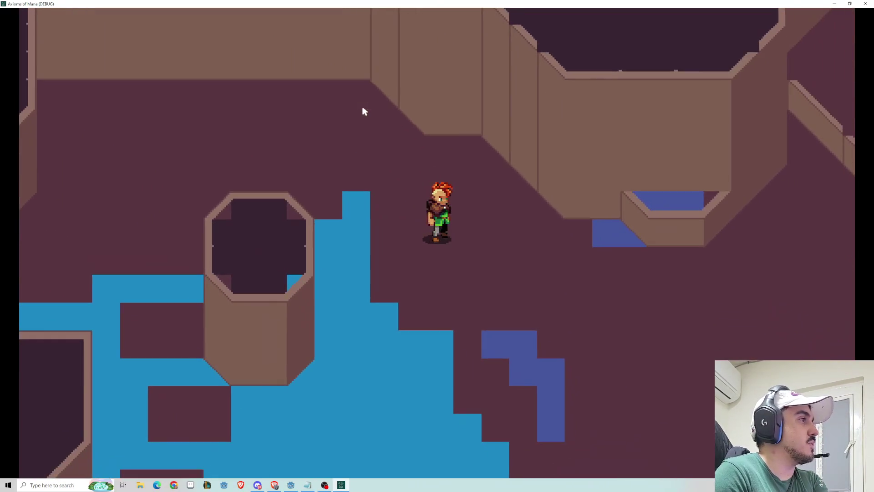
key(F8)
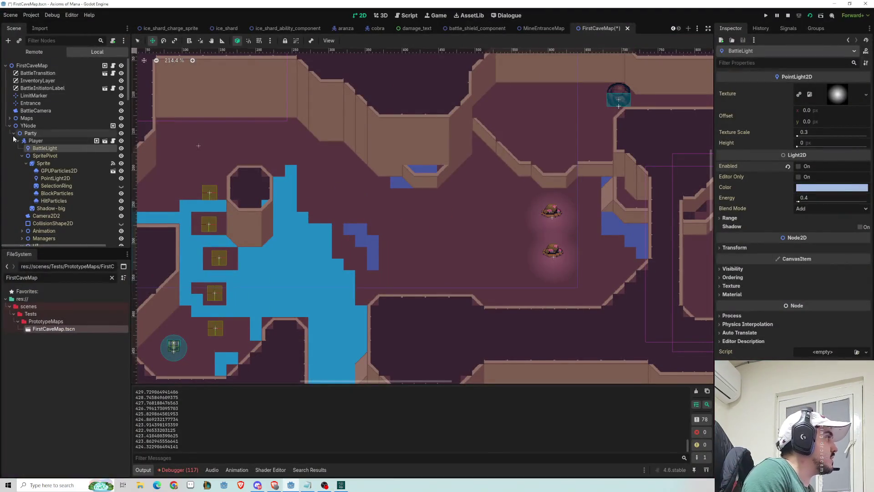
Raise the GlobalLight energy from 0.2 to 0.45 and relaunch the scene.
click(14, 133)
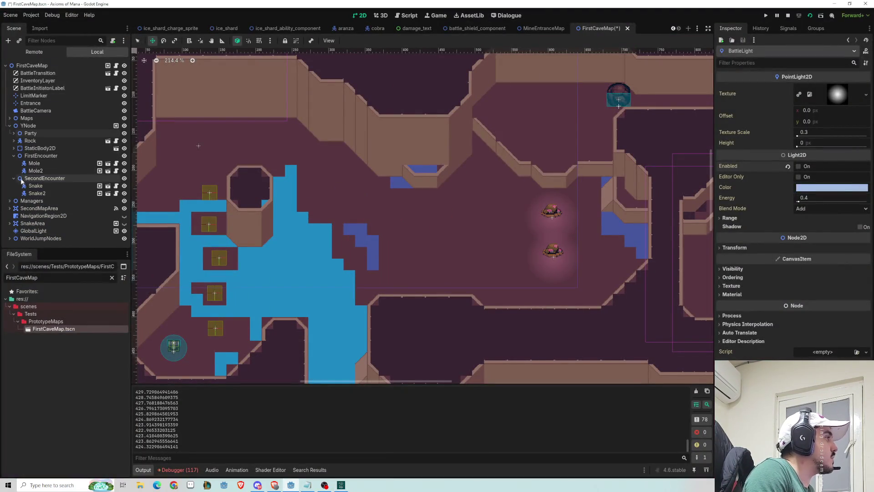
click(9, 125)
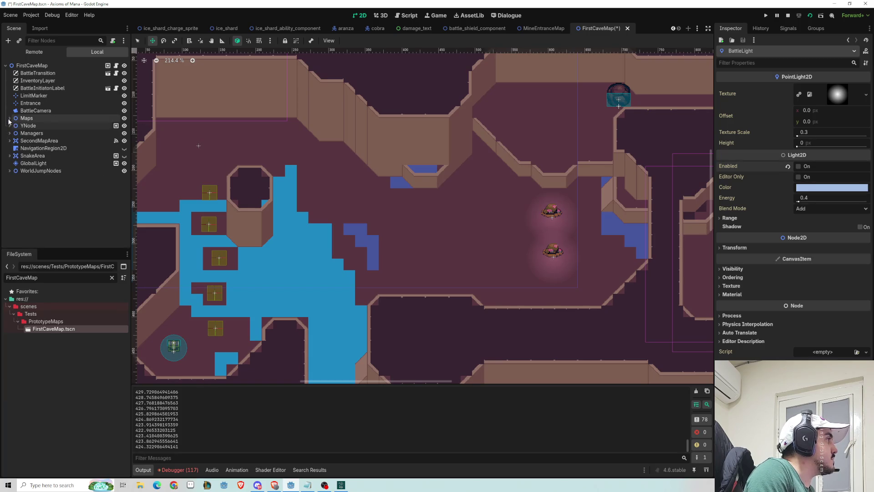
click(32, 163)
click(814, 153)
key(Return)
key(F6)
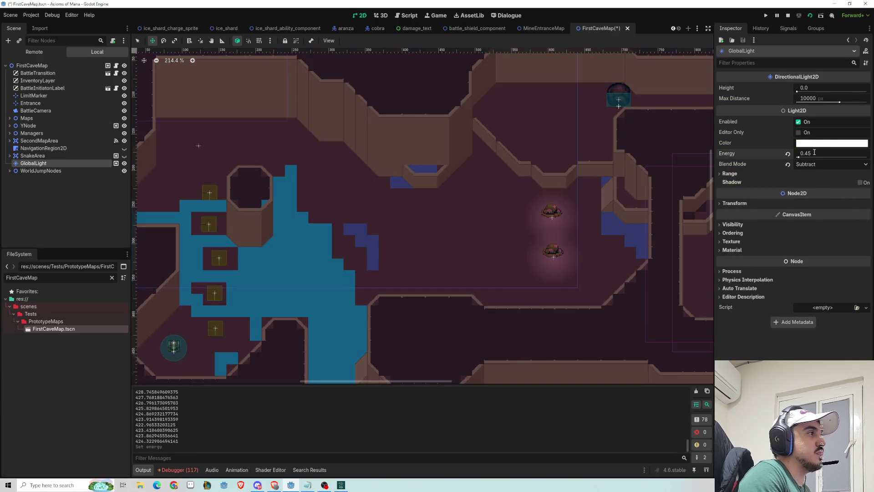
Run the hero back and forth through the cave, down-right and left.
key(Right)
key(Down)
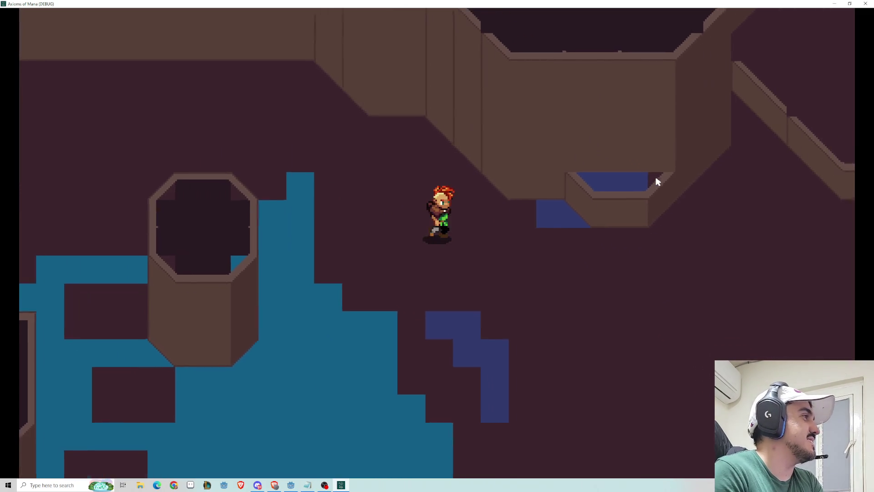
key(Left)
key(Up)
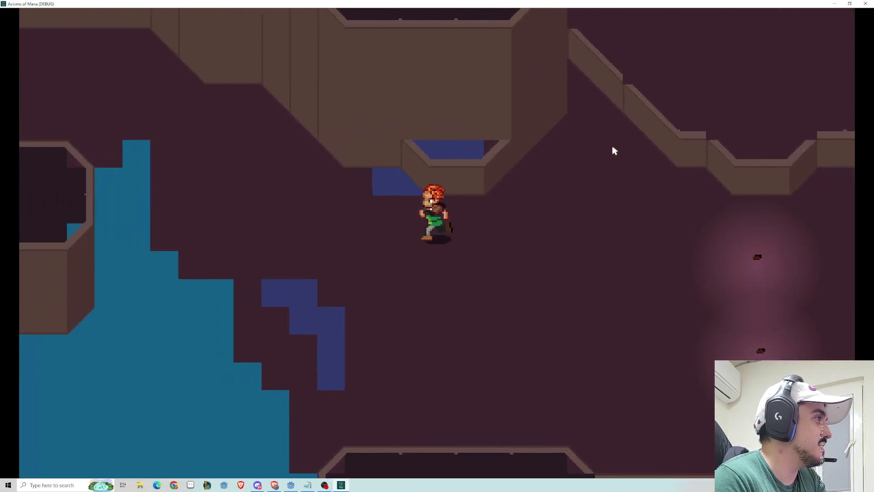
key(Down)
key(Right)
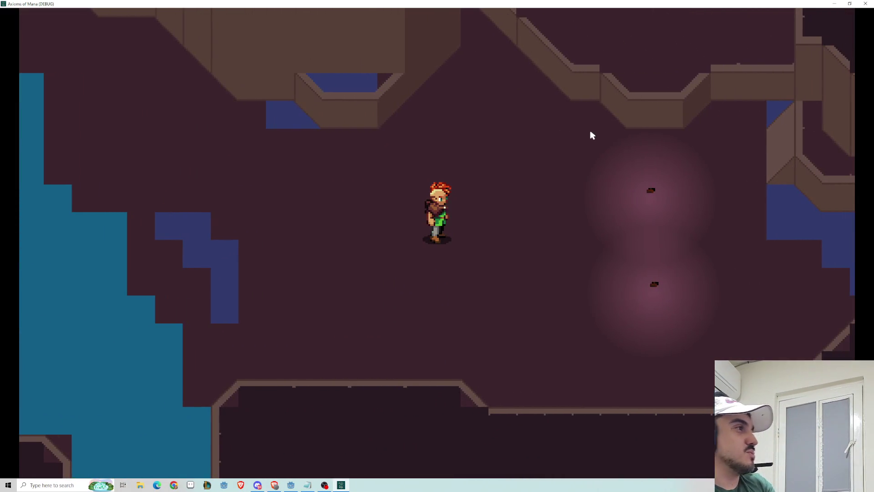
key(Left)
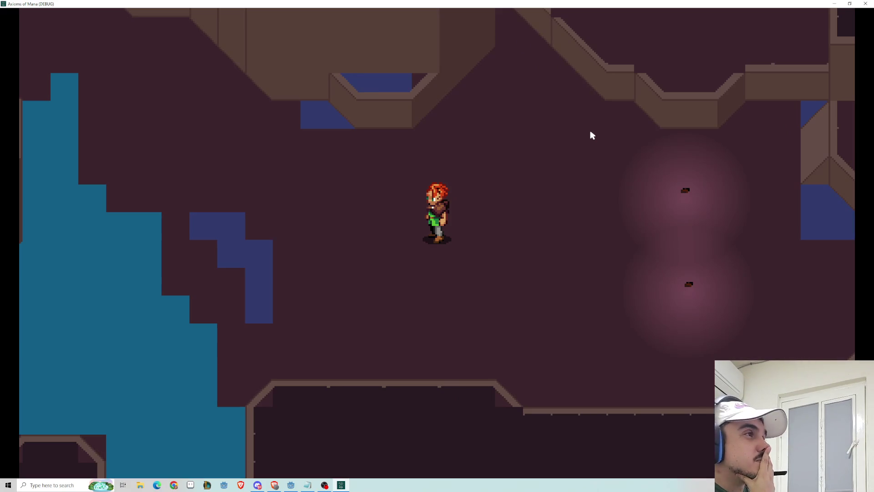
Walk up and right into the moles to trigger the ambush, then attack a mole.
key(Up)
key(Right)
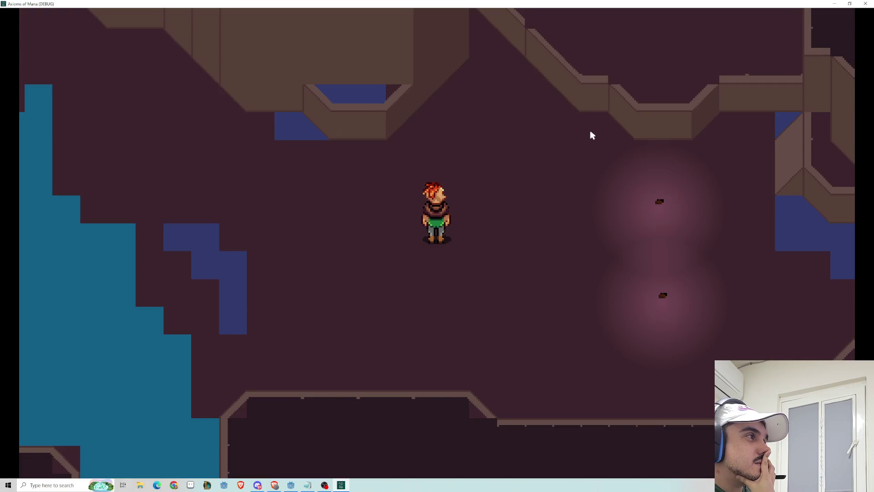
key(Right)
key(Down)
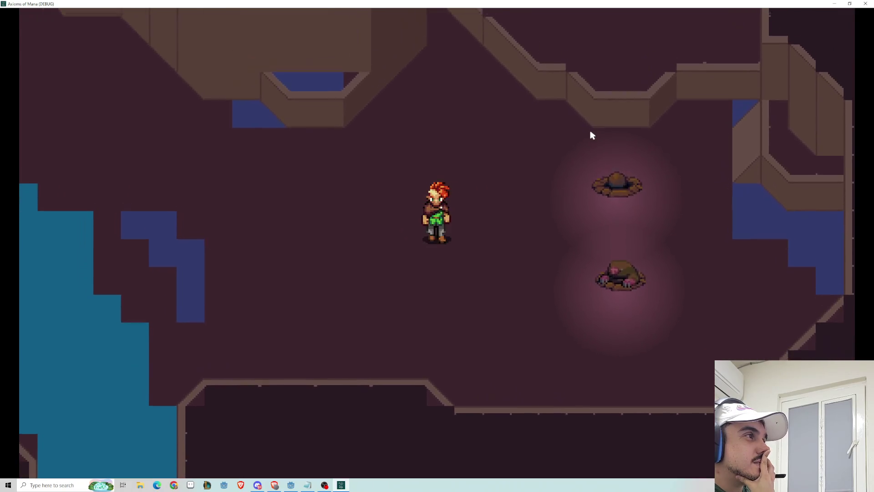
key(Down)
key(Up)
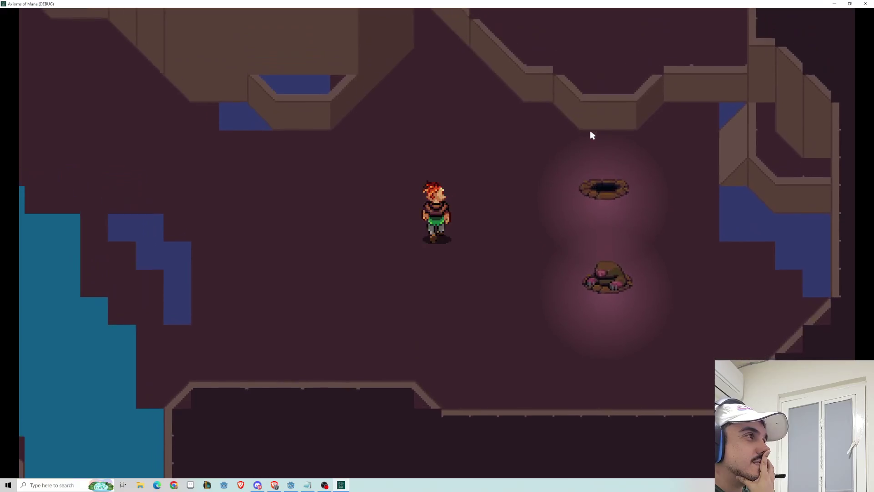
key(Up)
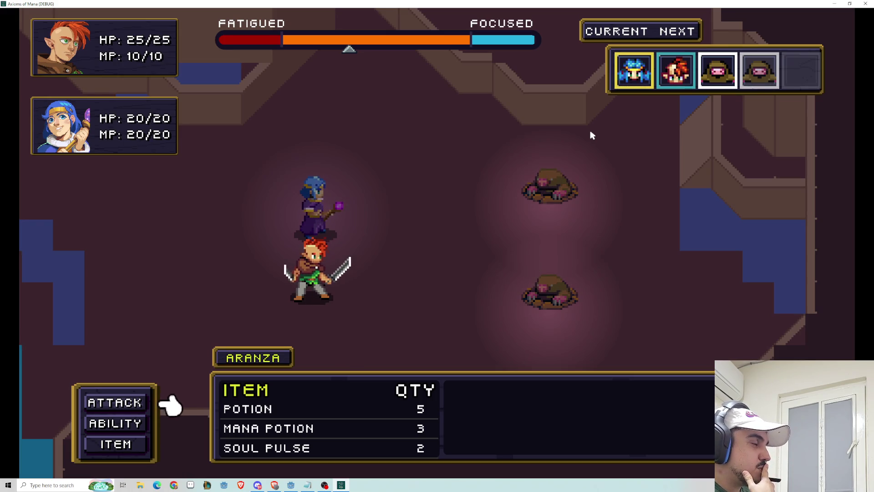
key(Return)
key(Return)
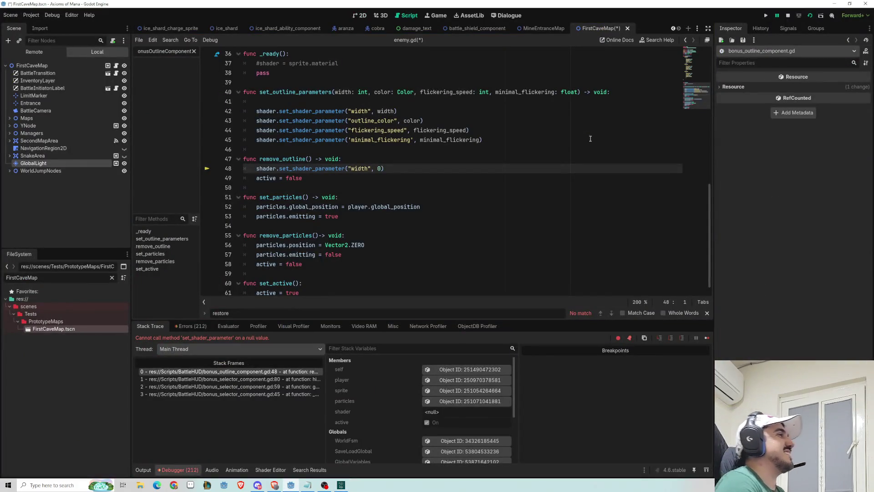
Comment out the outline-width reset at line 48 in remove_outline.
scroll(590, 133, up, 12)
scroll(355, 219, down, 10)
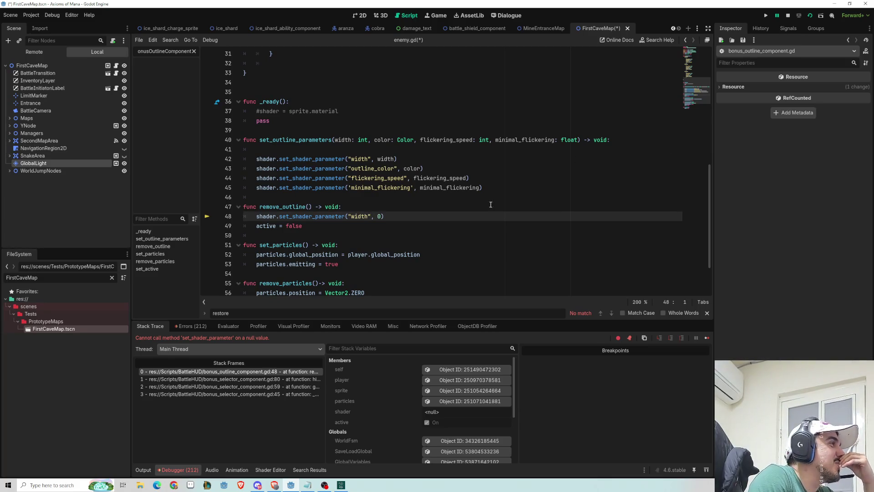
scroll(455, 214, up, 10)
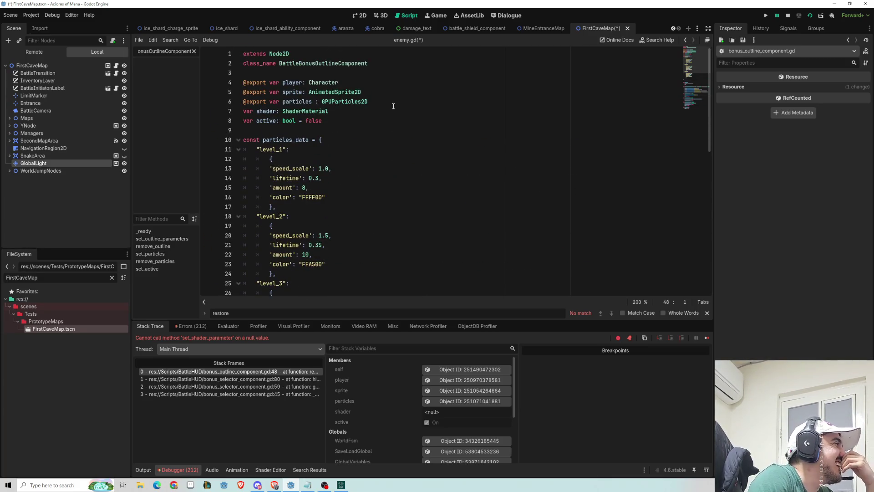
scroll(394, 106, down, 10)
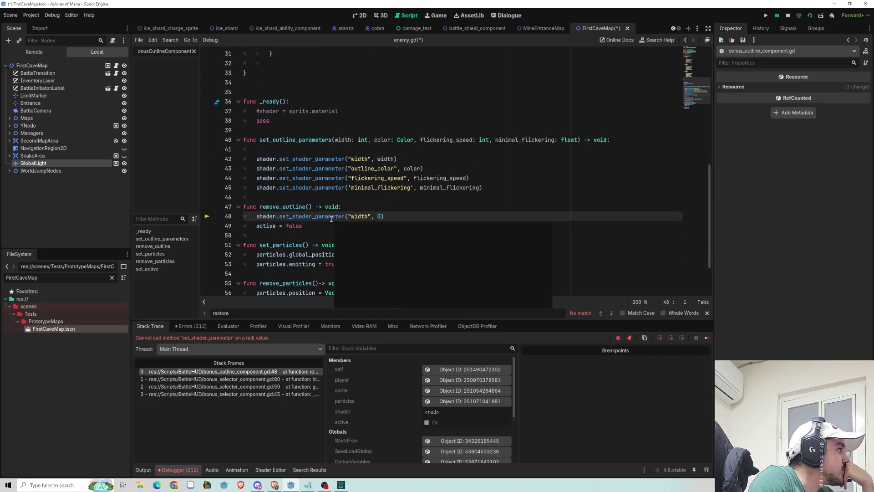
scroll(331, 219, up, 10)
scroll(337, 228, down, 12)
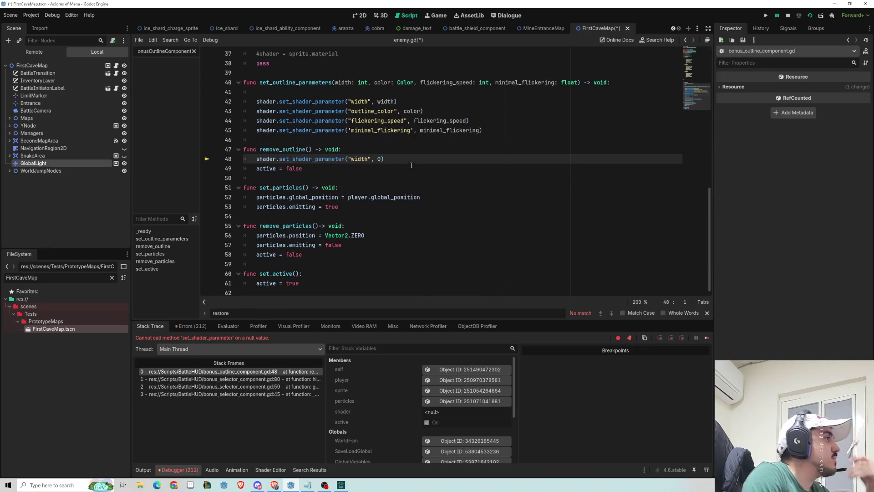
key(ctrl+k)
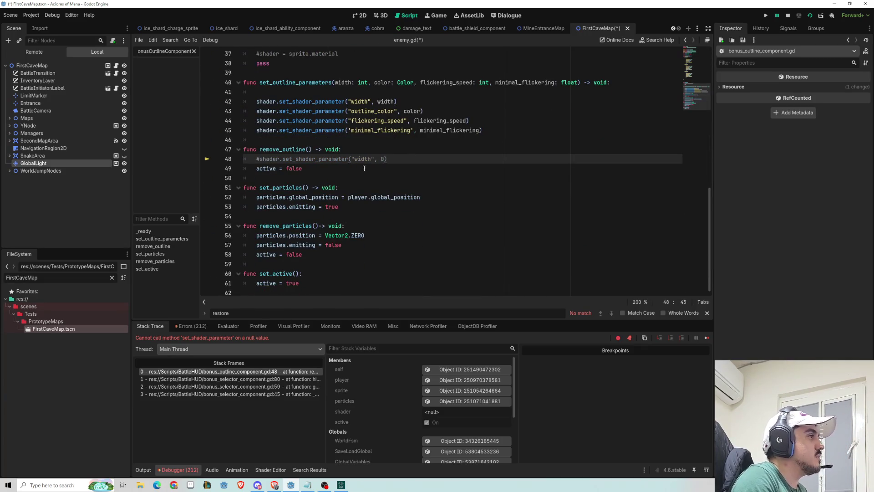
Comment out the outline and particle removal calls at lines 80–81 of bonus_selector_component.gd.
click(297, 379)
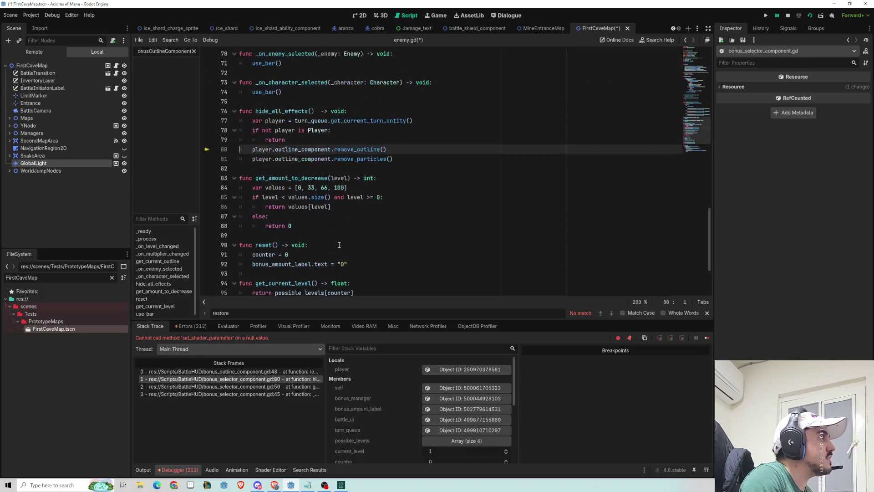
scroll(340, 245, up, 3)
drag(397, 245, 200, 235)
key(ctrl+k)
click(375, 235)
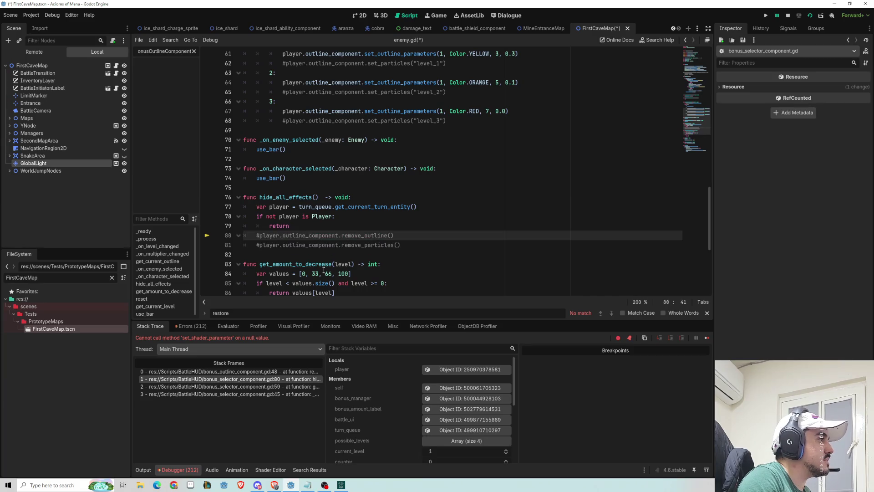
Check the callers at lines 59 and 45, then return to the 2D scene view.
click(286, 386)
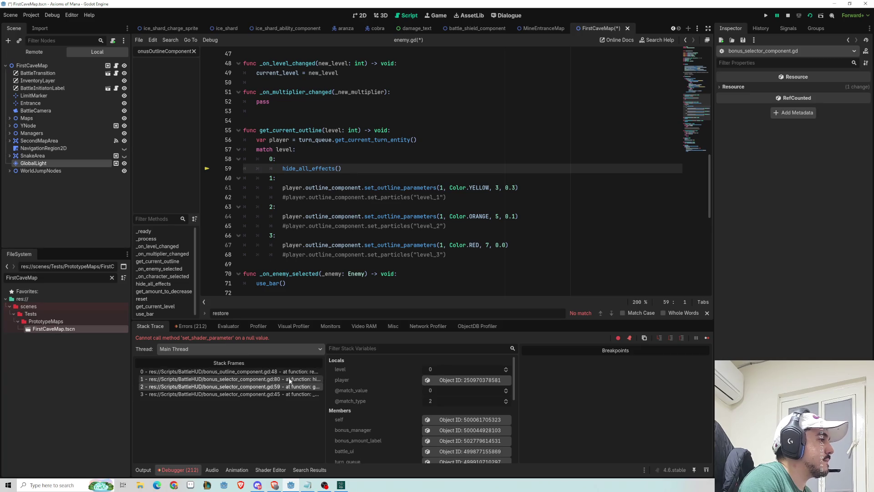
click(230, 394)
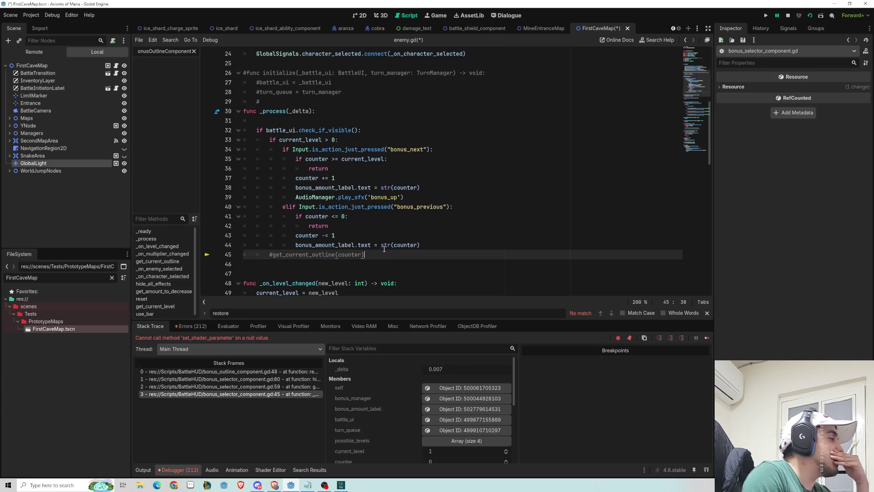
click(362, 15)
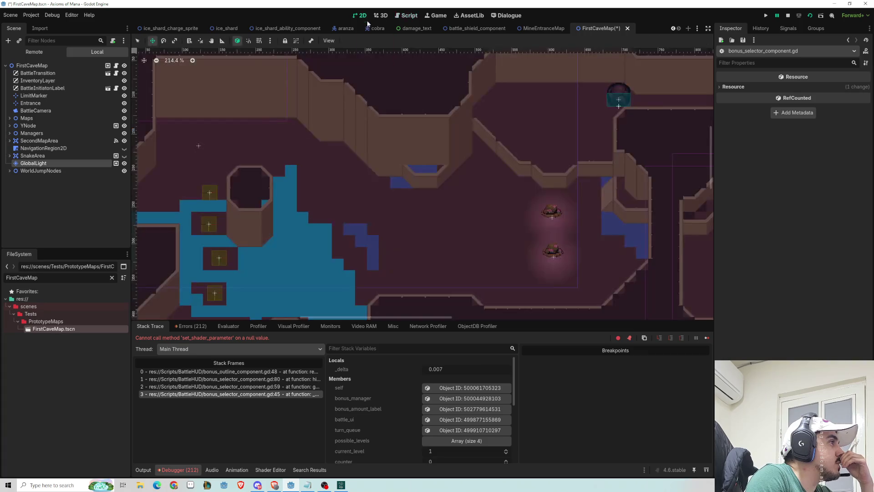
Relaunch the cave scene and walk the hero down and right toward the mole area.
click(791, 15)
click(811, 15)
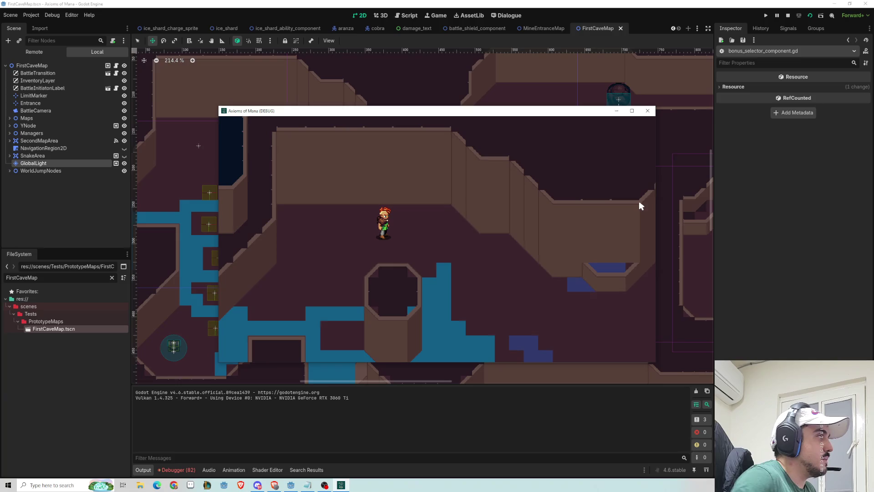
key(Down)
key(Right)
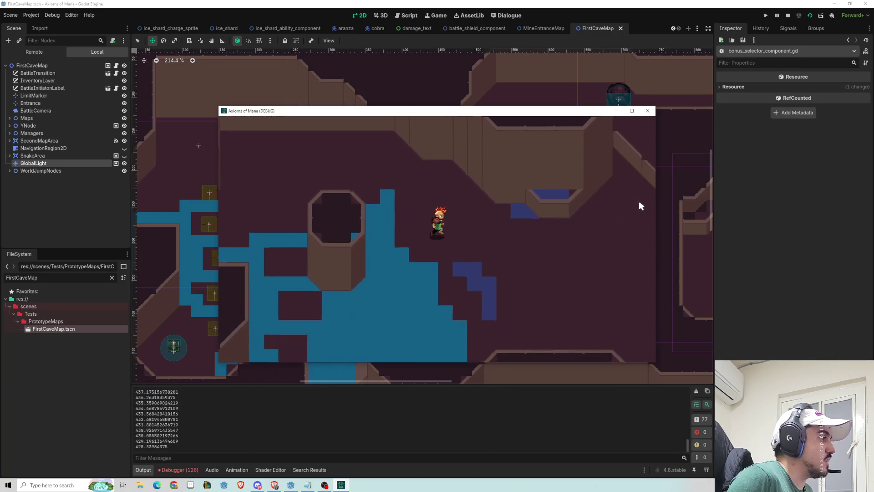
key(Right)
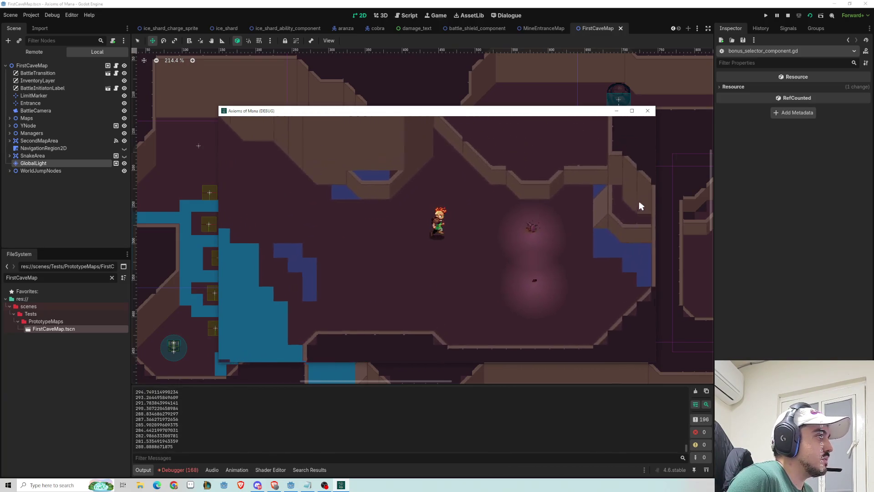
key(Down)
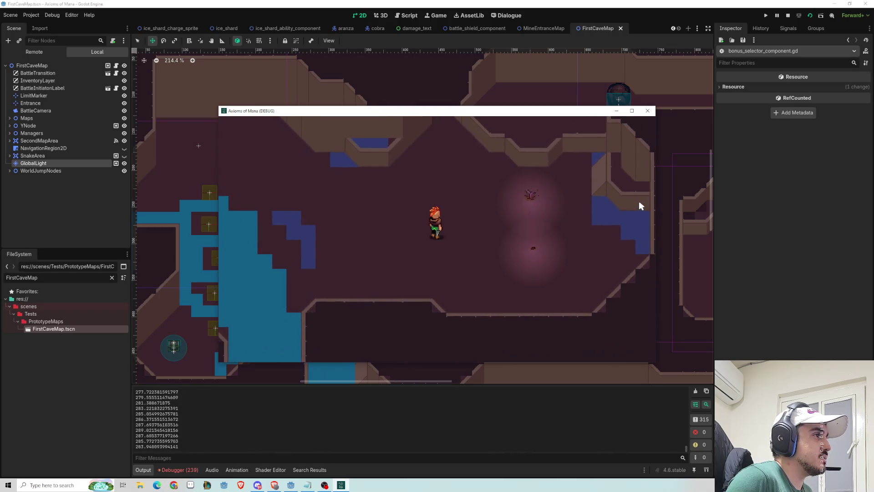
key(Right)
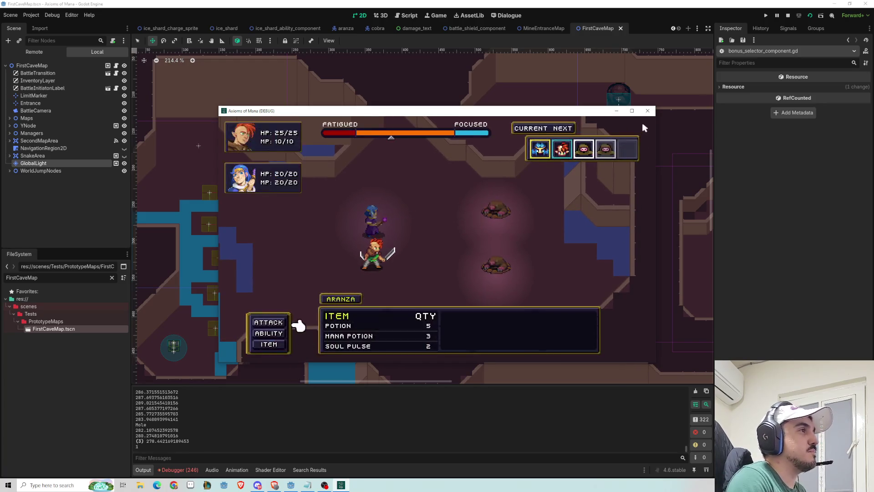
Restart the game and walk the hero around near the mole holes.
click(647, 111)
click(809, 17)
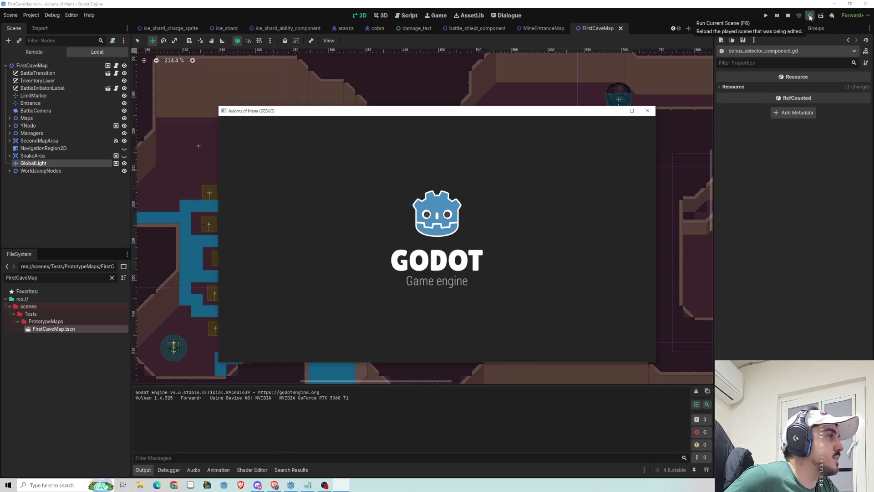
key(Right)
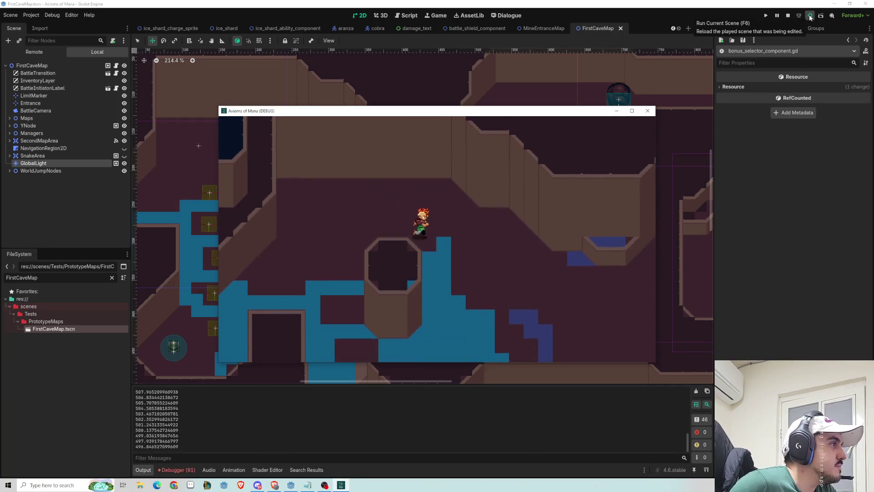
key(Down)
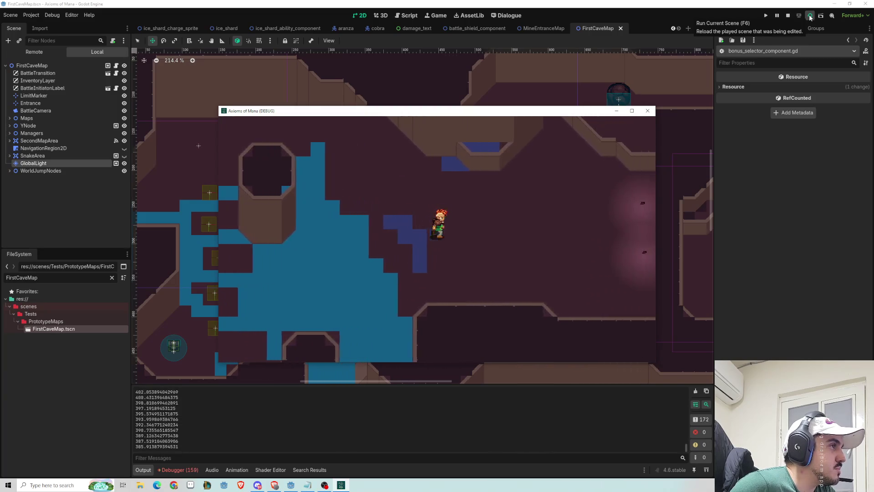
key(Right)
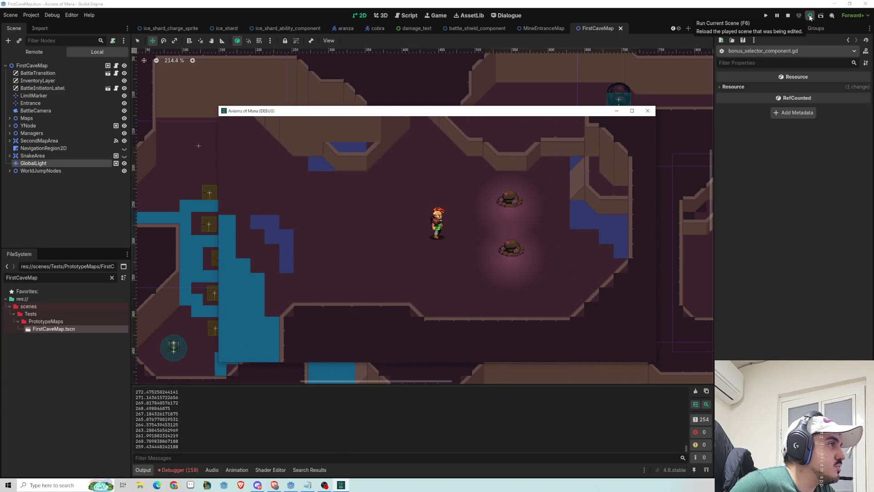
key(Left)
key(Right)
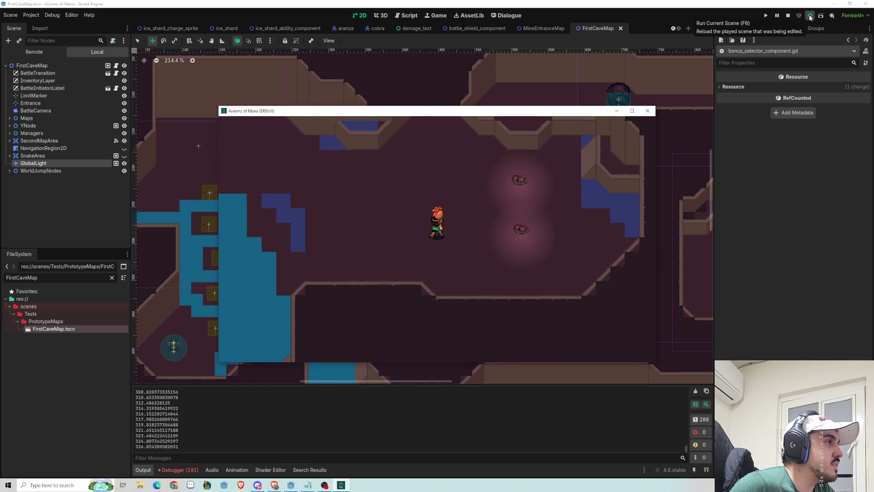
key(Left)
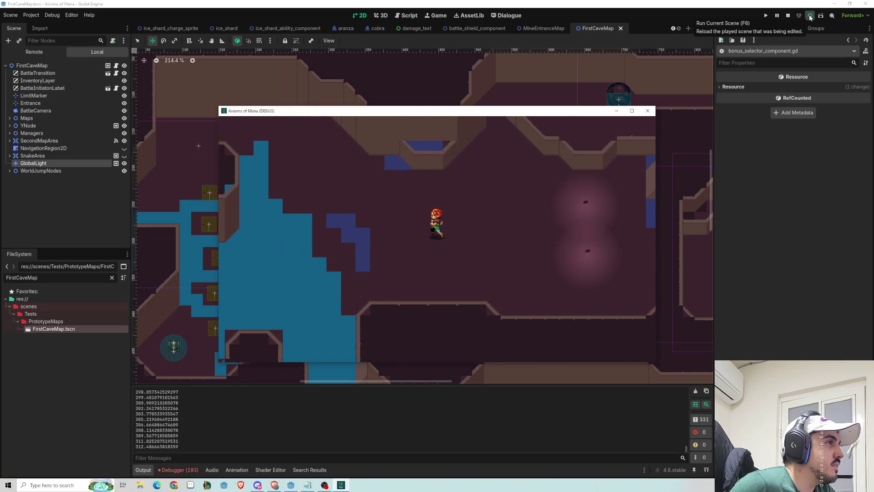
key(Down)
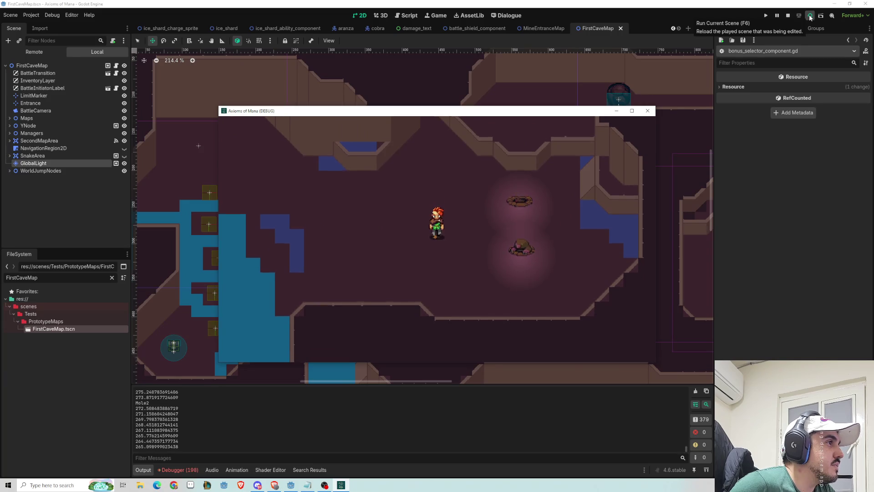
key(Left)
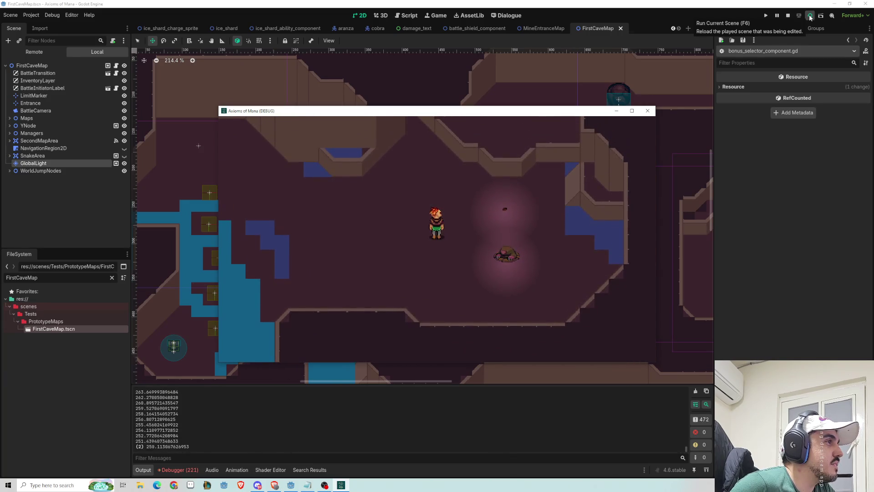
key(Right)
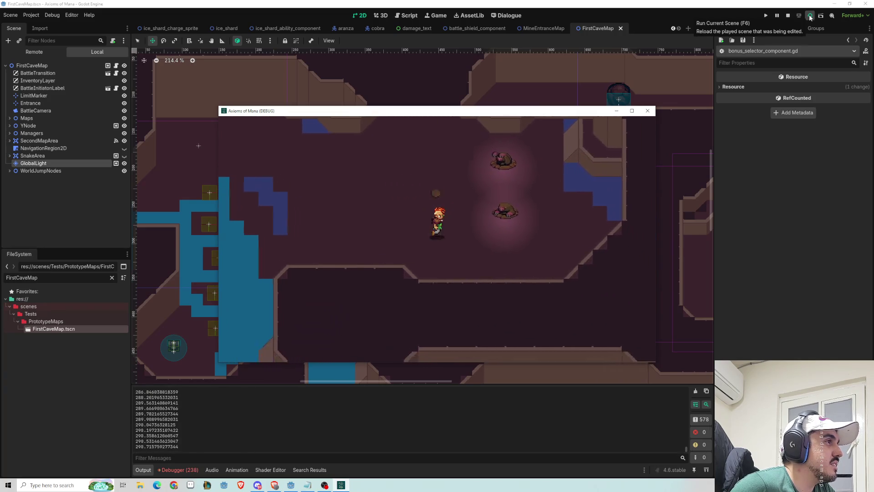
Maneuver among the moles and walk into one to start the two-mole battle.
key(Left)
key(Left)
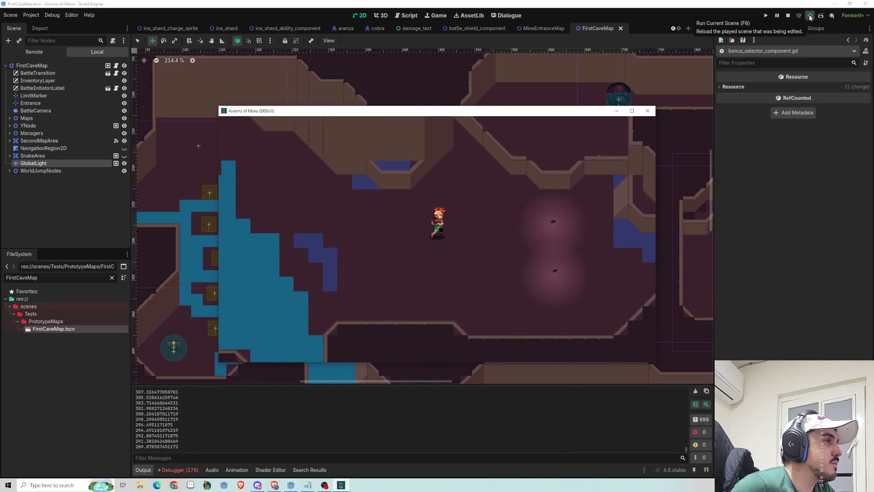
key(Right)
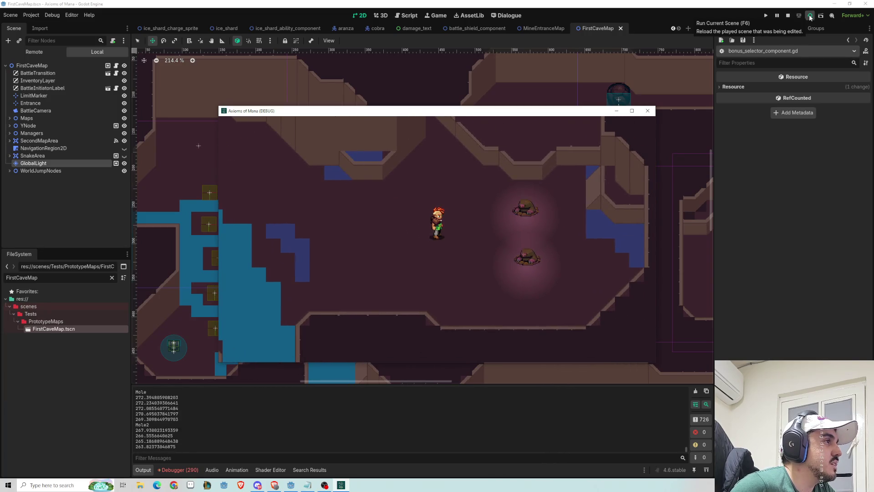
key(Down)
key(Left)
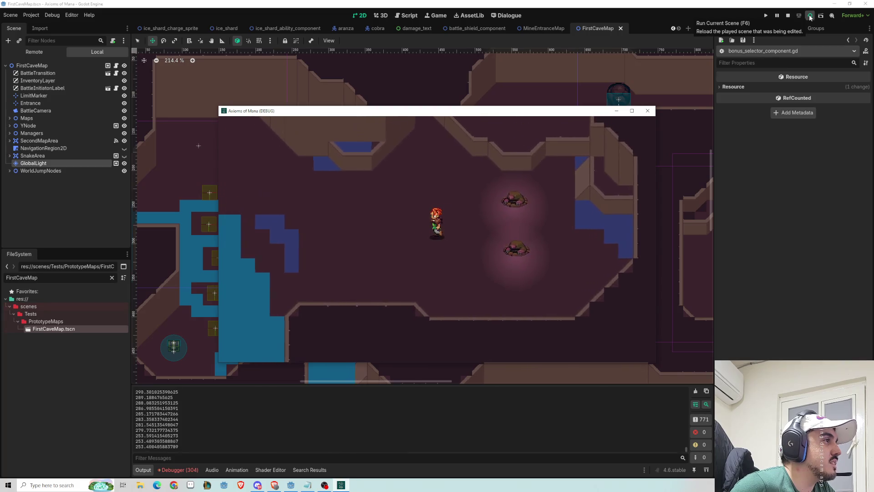
key(Down)
key(Right)
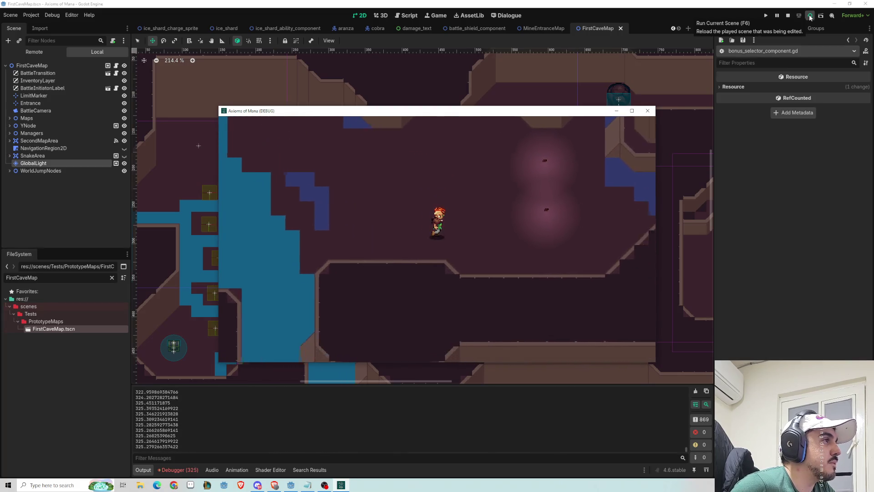
key(Right)
key(Left)
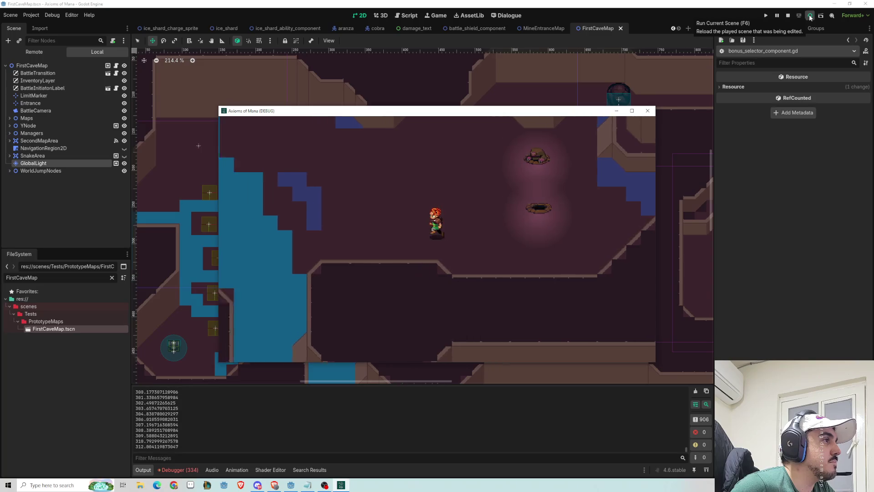
key(Up)
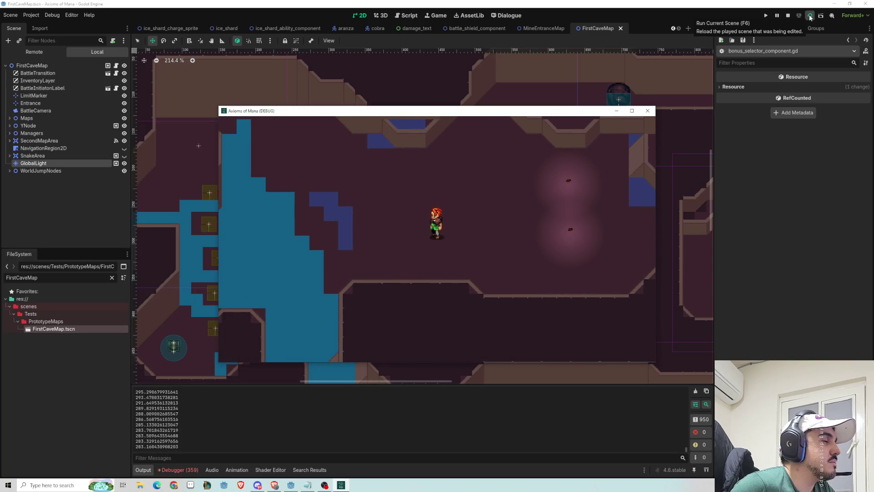
key(Right)
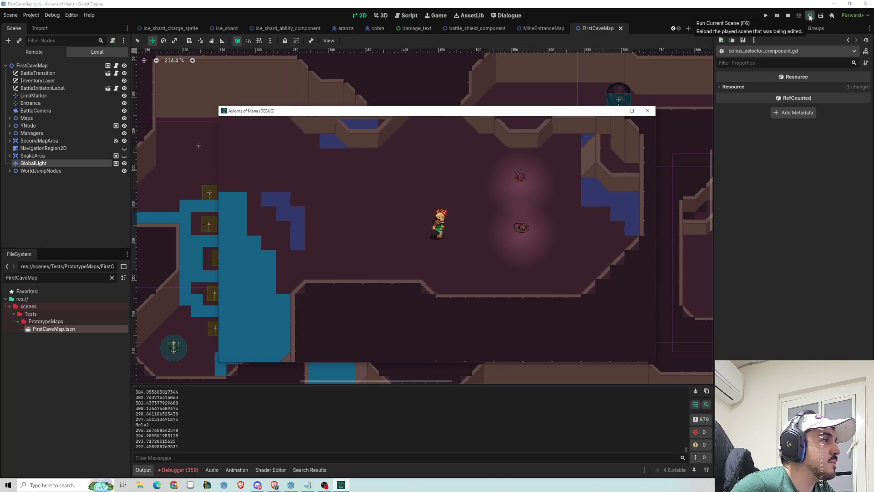
key(Down)
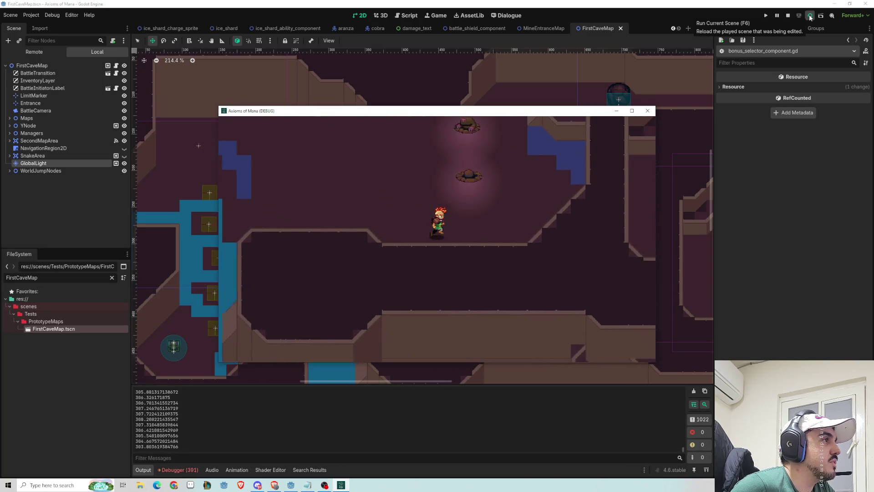
key(Up)
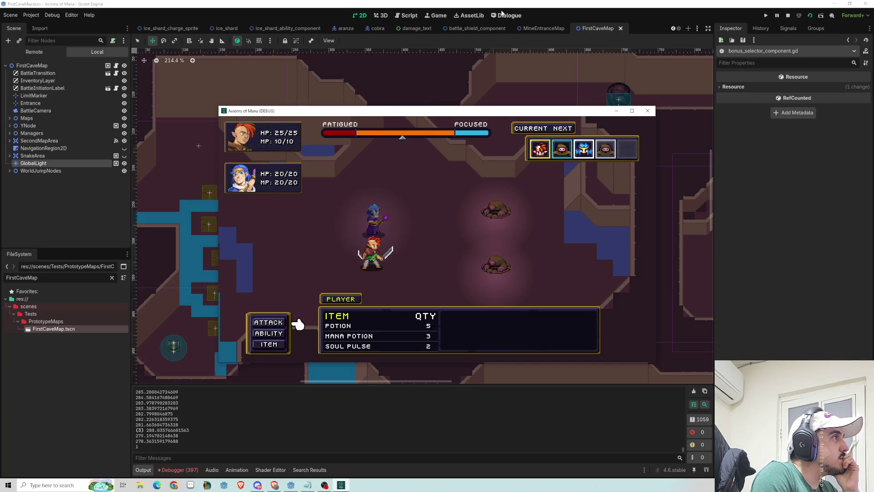
Stop the cave game and filter the FileSystem for 'mole'.
click(377, 3)
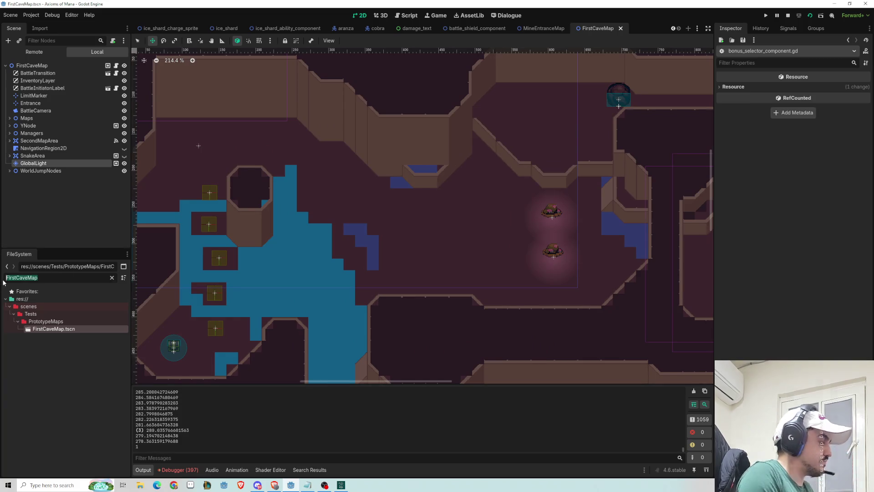
text(mole)
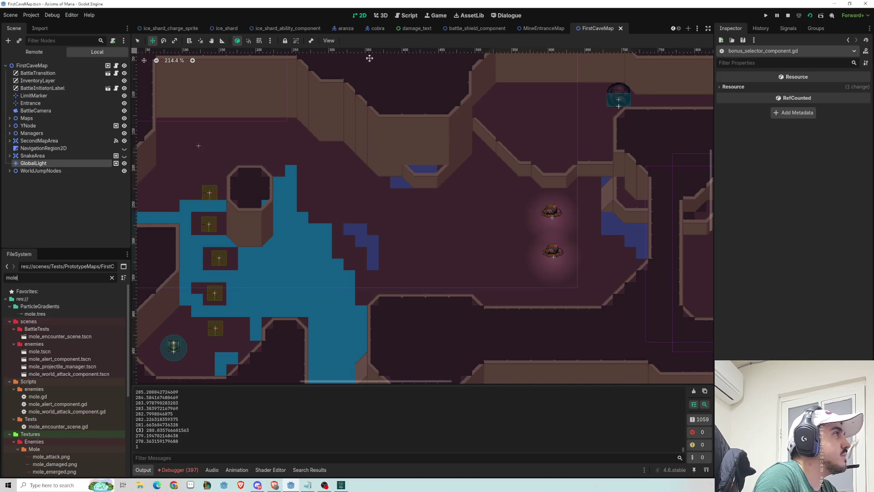
scroll(219, 29, up, 3)
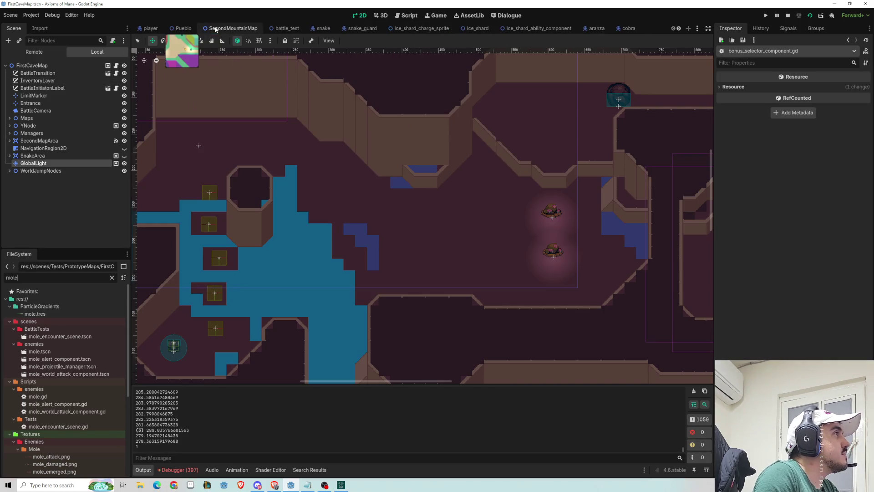
Restore the player sprite's player.gdshader ShaderMaterial, then run the Pueblo town scene.
click(151, 28)
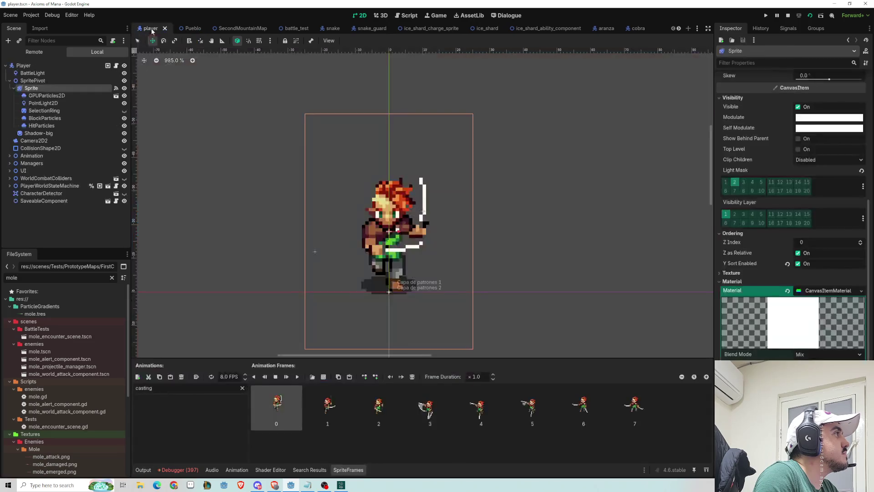
key(ctrl+z)
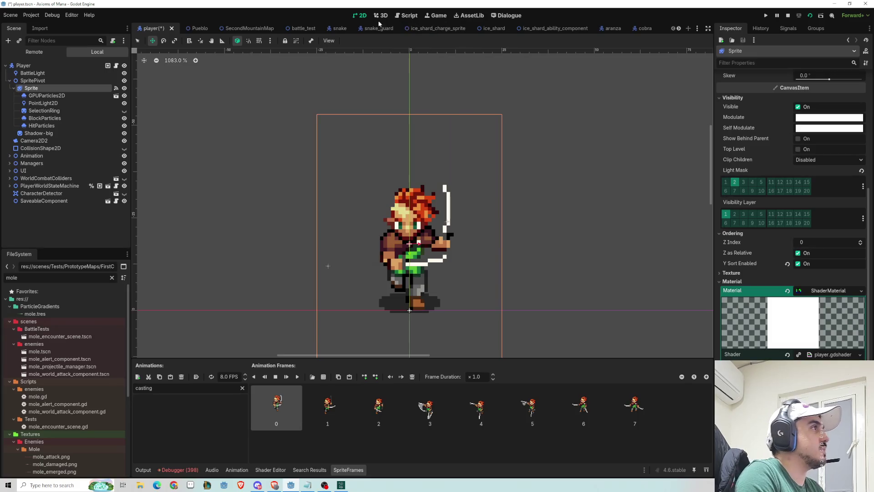
click(195, 29)
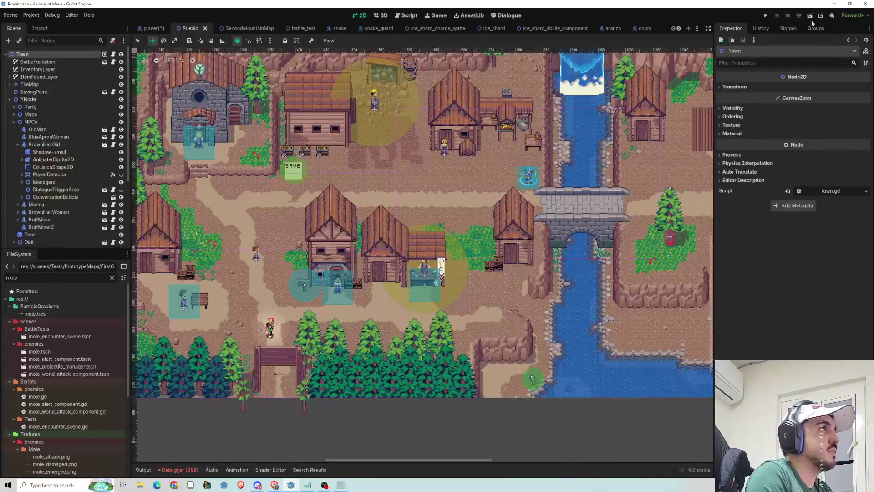
key(F5)
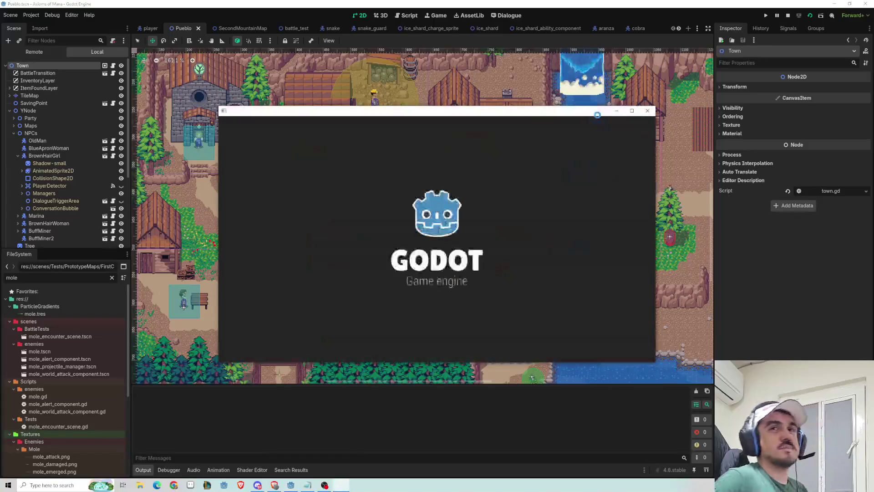
Maximize the game window, walk into town, and advance through Raz's mine-collapse dialogue.
double_click(508, 113)
key(Up)
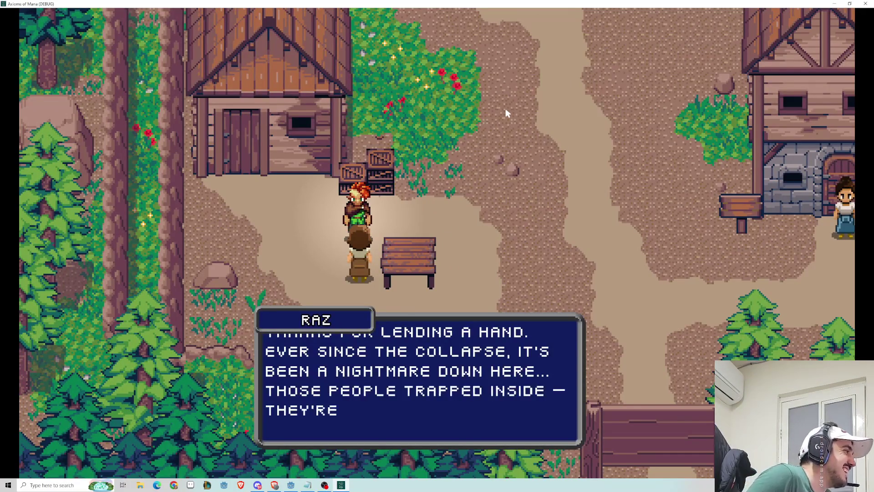
key(Return)
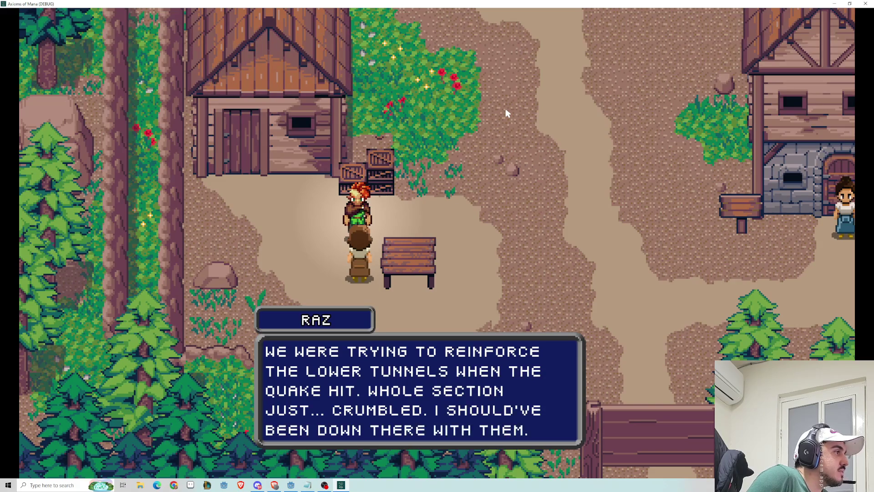
key(Return)
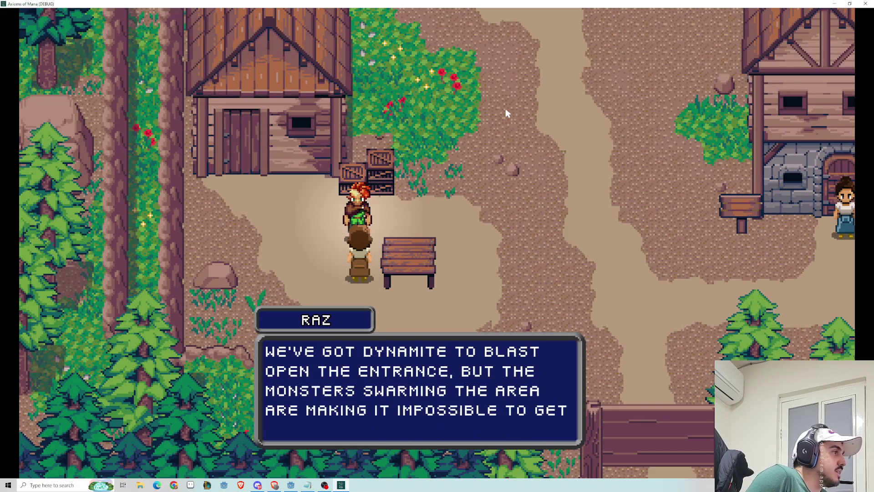
key(Return)
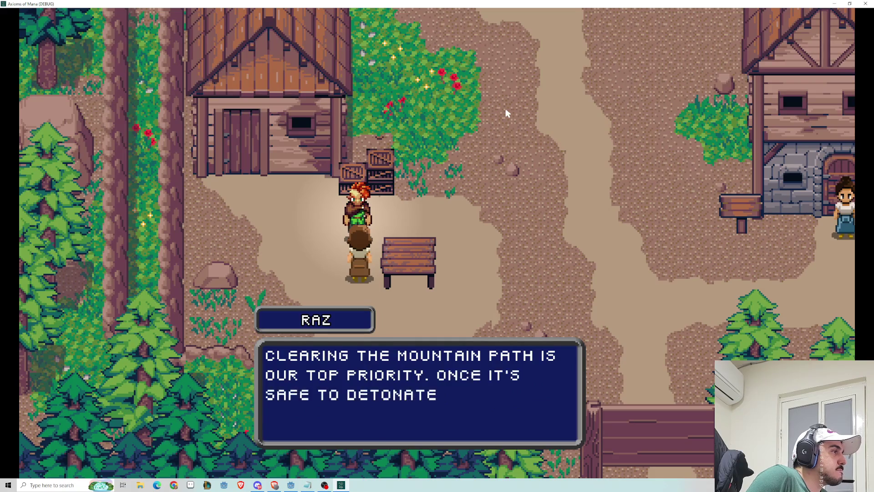
key(Return)
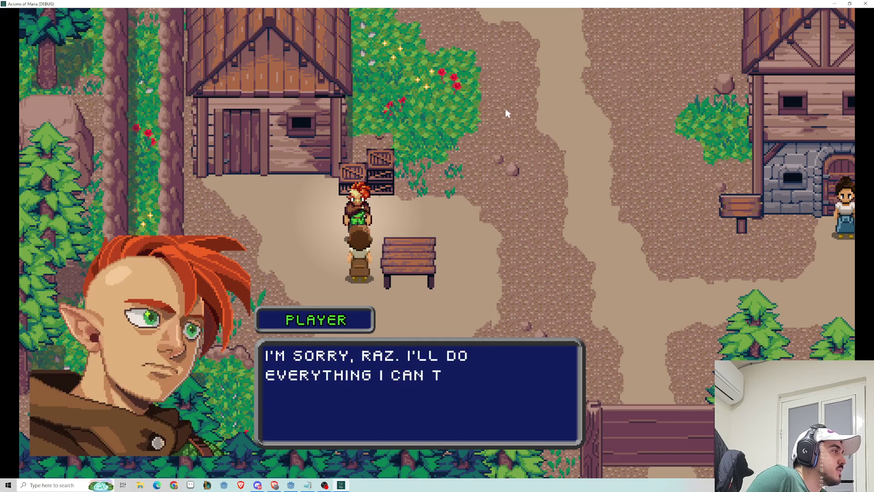
key(Return)
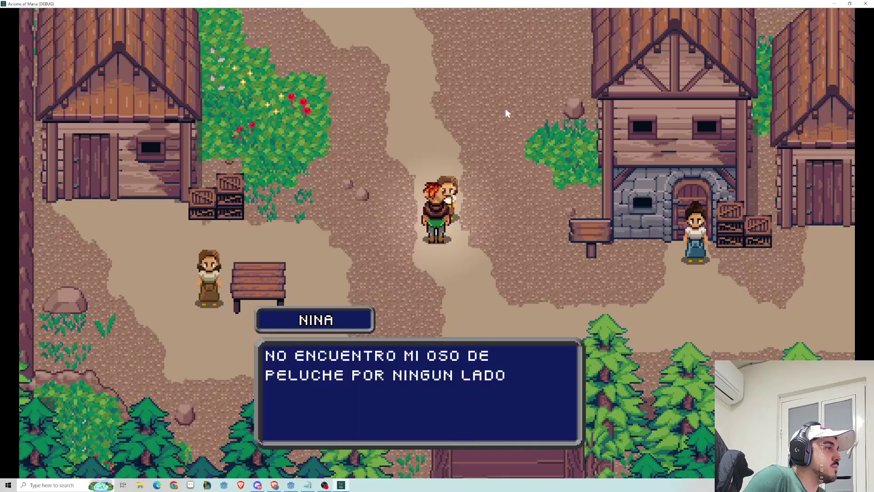
Finish Nina's dialogue and pick up her teddy bear beside the river.
key(Return)
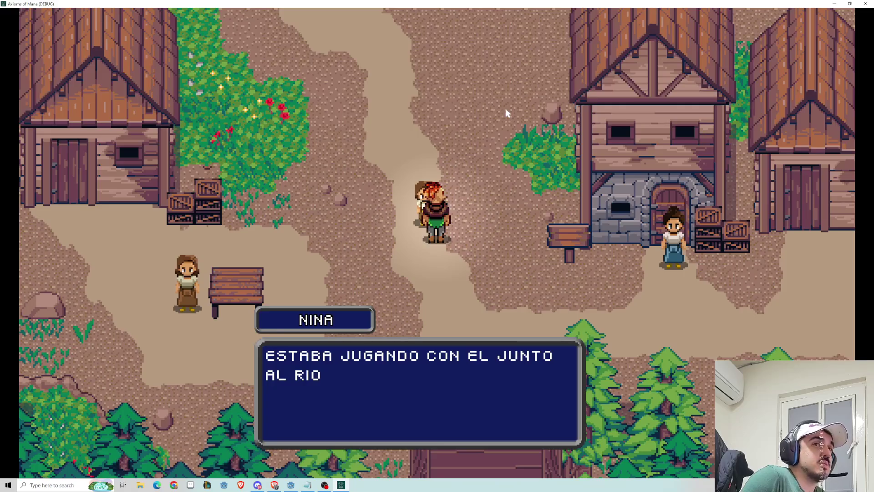
key(Return)
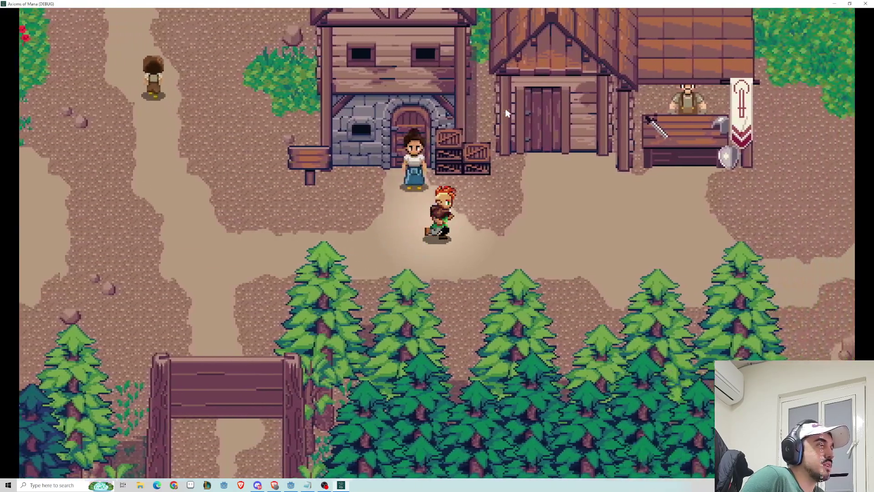
key(Right)
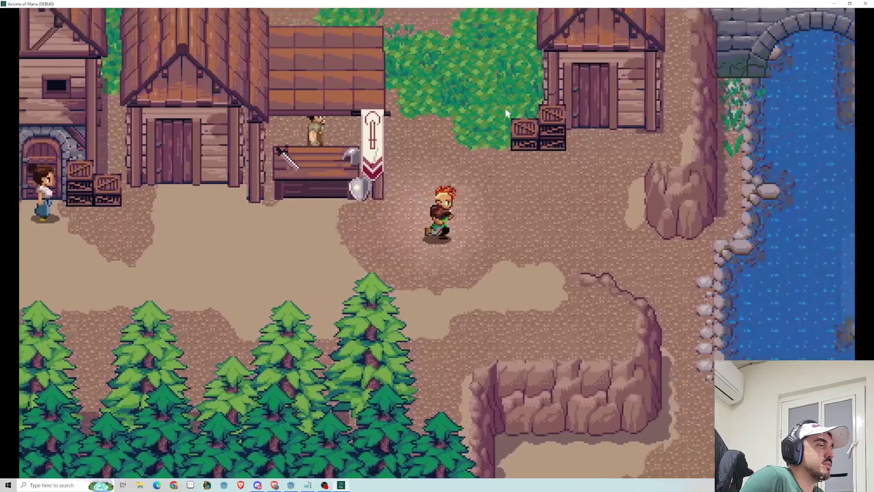
key(Down)
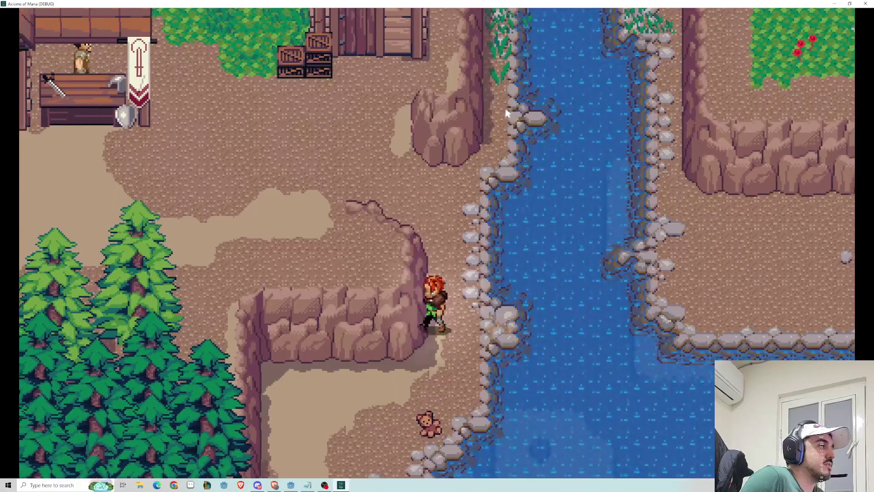
key(Down)
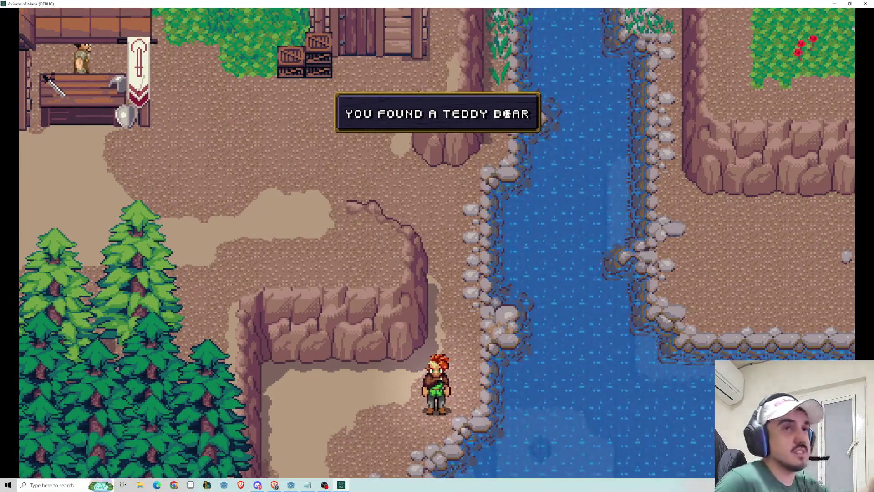
key(Up)
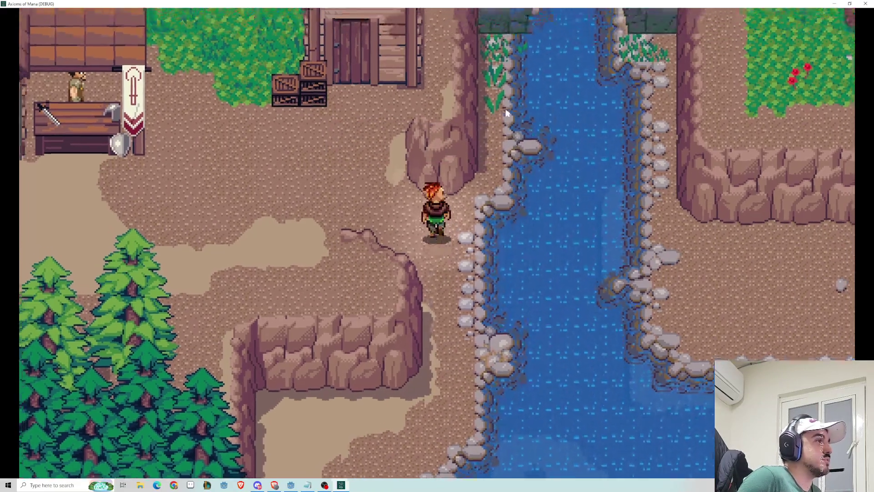
Open the pause menu and choose Items.
key(Escape)
key(Down)
key(Return)
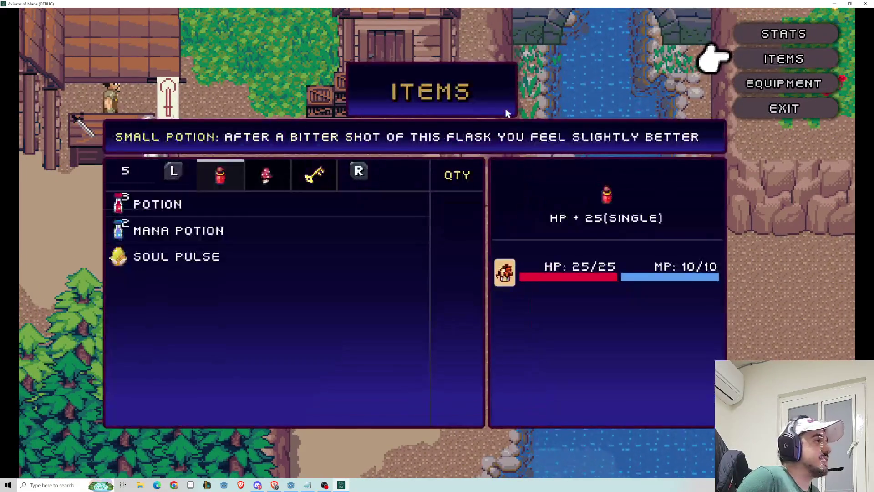
Cycle the item categories to view the Teddy Bear in Key items, then return to Potions.
key(r)
key(r)
key(Return)
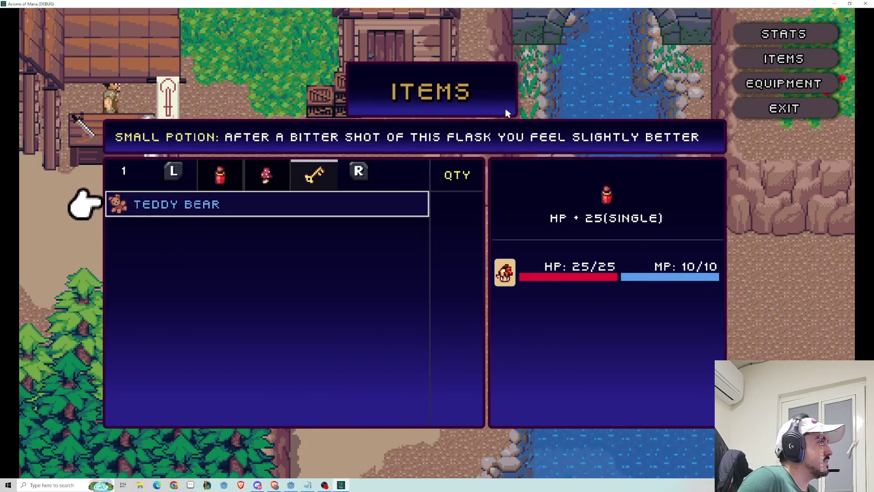
key(r)
key(r)
key(r)
key(Return)
key(r)
key(r)
key(l)
key(Return)
Scroll the potion list down to the Soul Pulse entry.
key(Down)
key(Up)
key(Down)
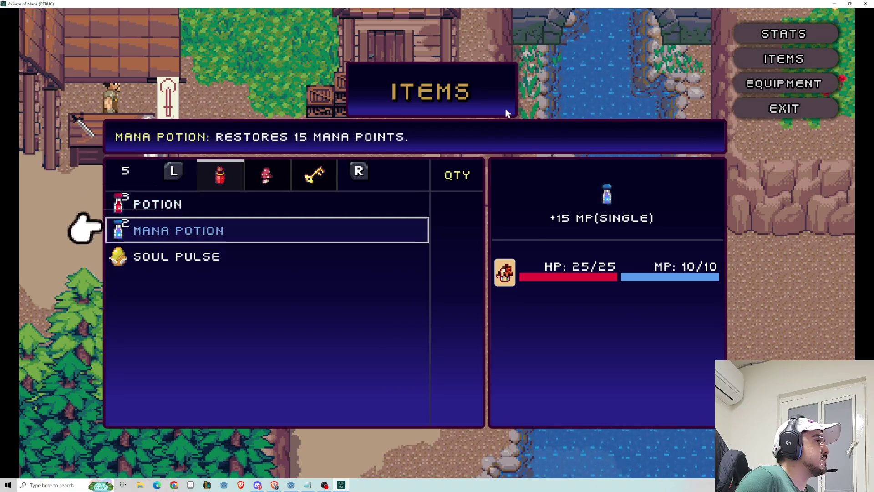
key(Down)
key(Down)
key(Down)
key(Up)
key(Up)
key(Down)
key(Down)
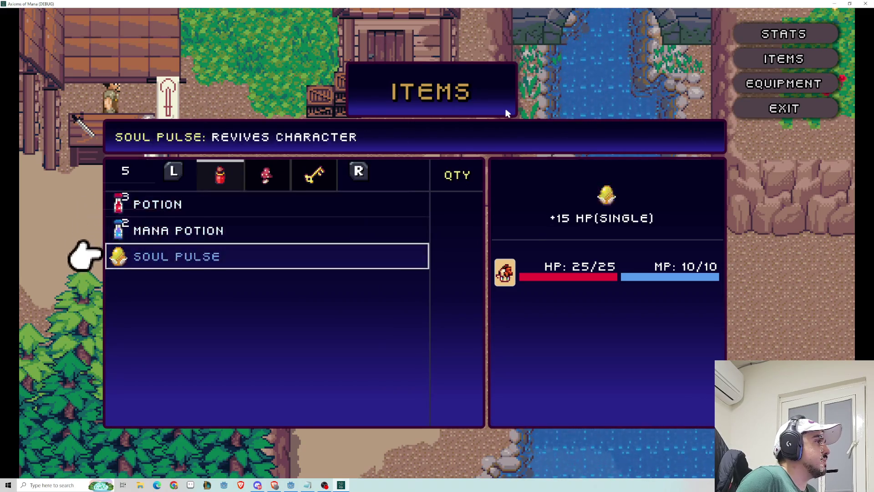
Tab through the Mushroom and Key item categories, then close the items screen and pause menu.
key(r)
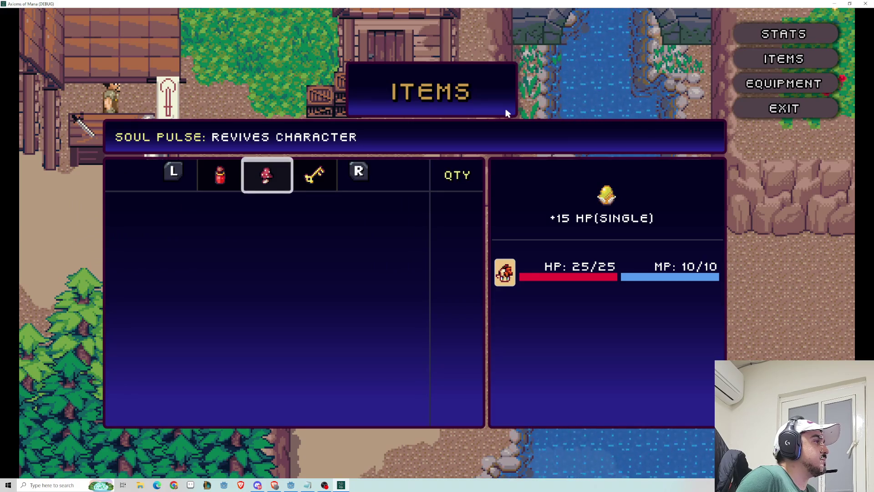
key(r)
key(l)
key(l)
key(r)
key(r)
key(l)
key(r)
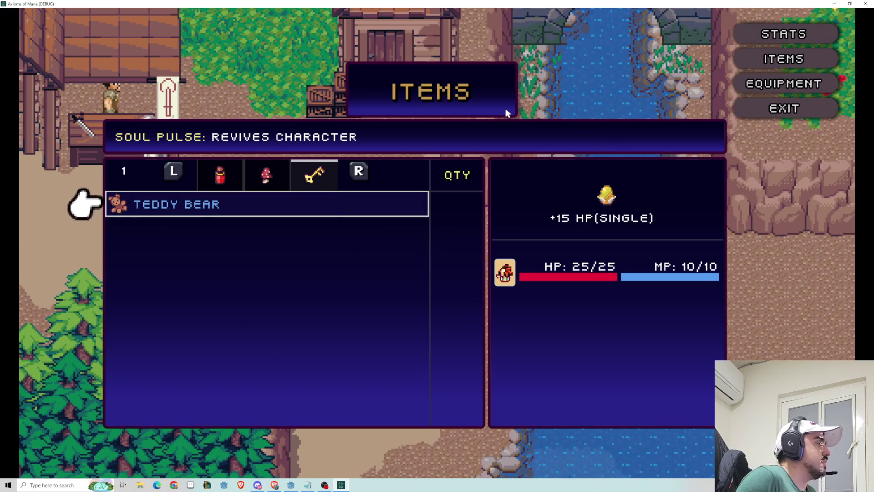
key(Escape)
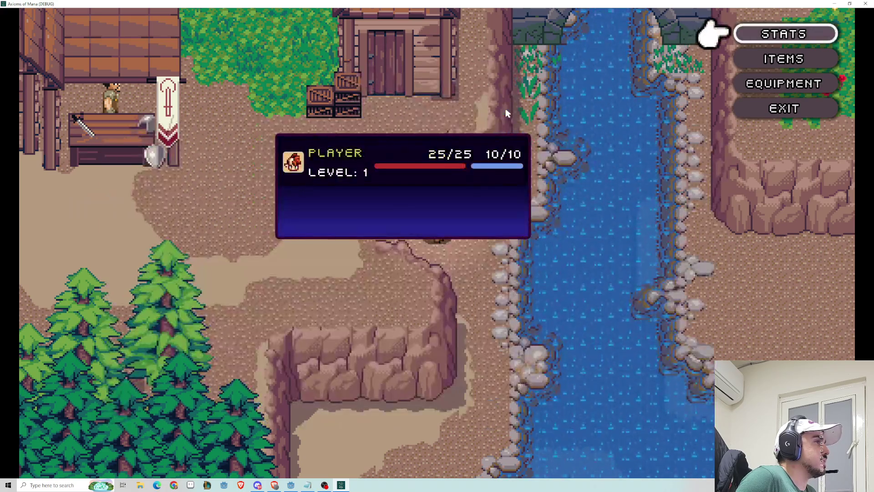
key(Return)
key(Left)
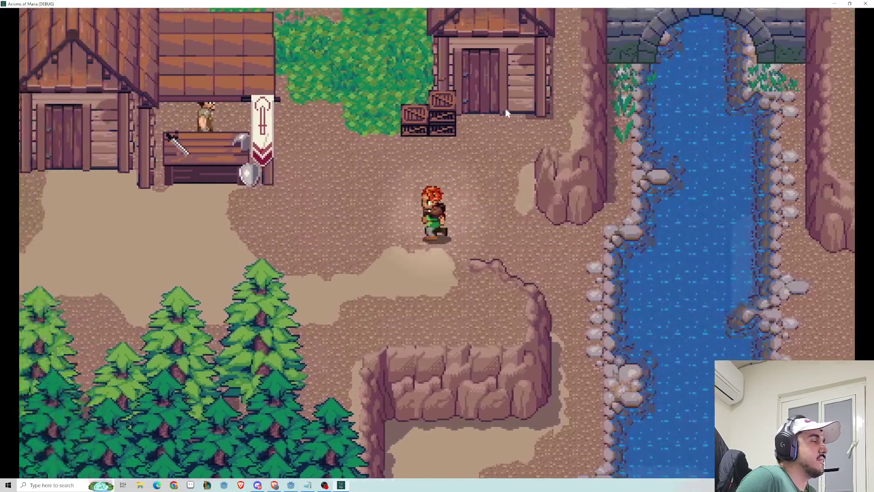
Walk to the girl and finish her dialogue to receive the Soul Pulse reward.
key(Up)
key(Up)
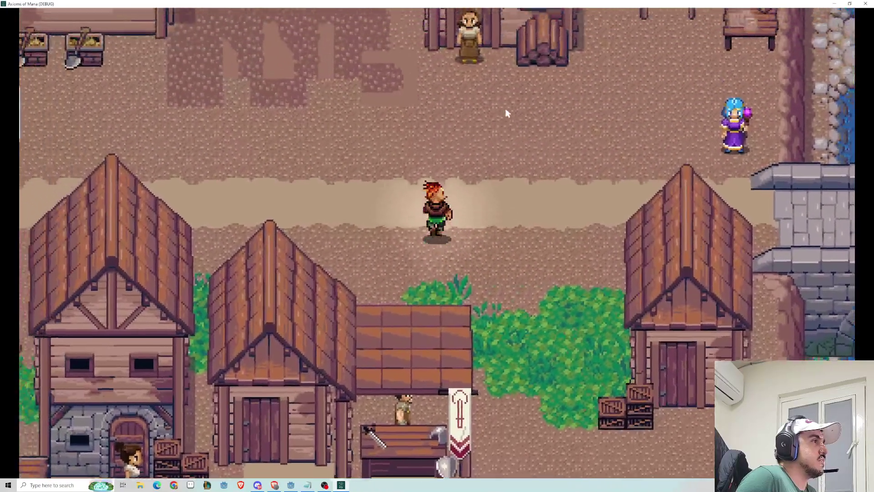
key(Left)
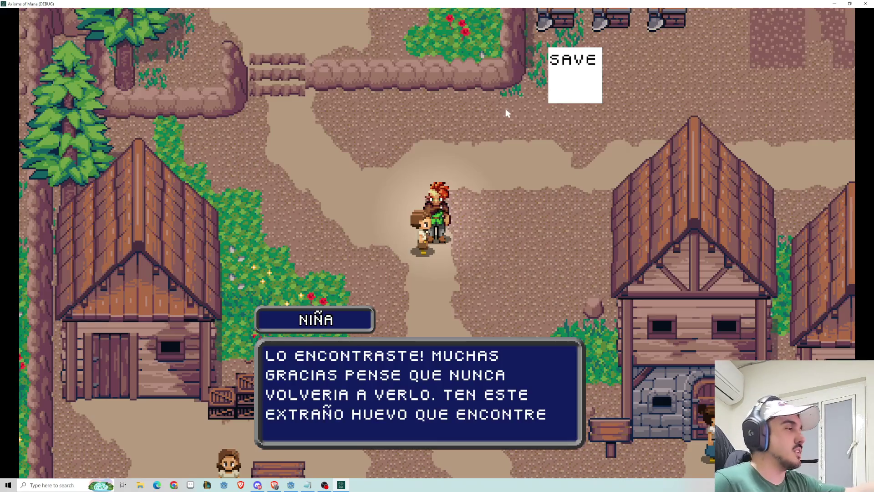
key(Return)
Open the Items inventory from the pause menu.
key(Right)
key(Up)
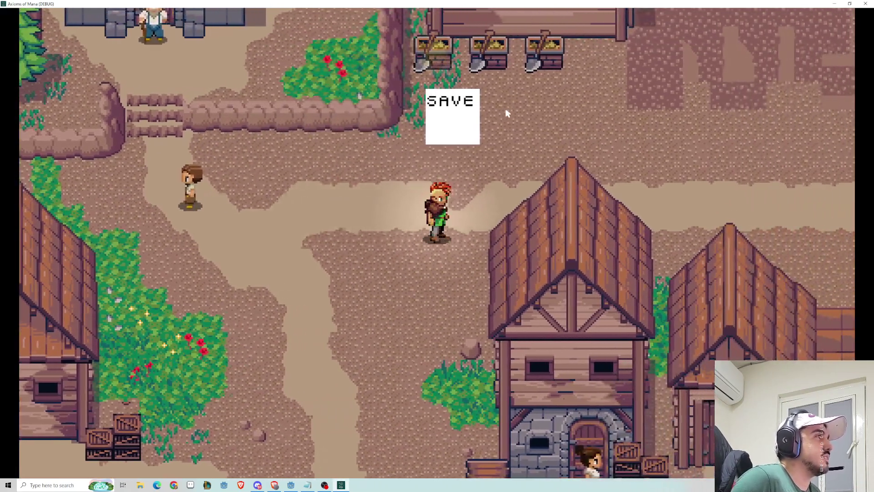
key(Escape)
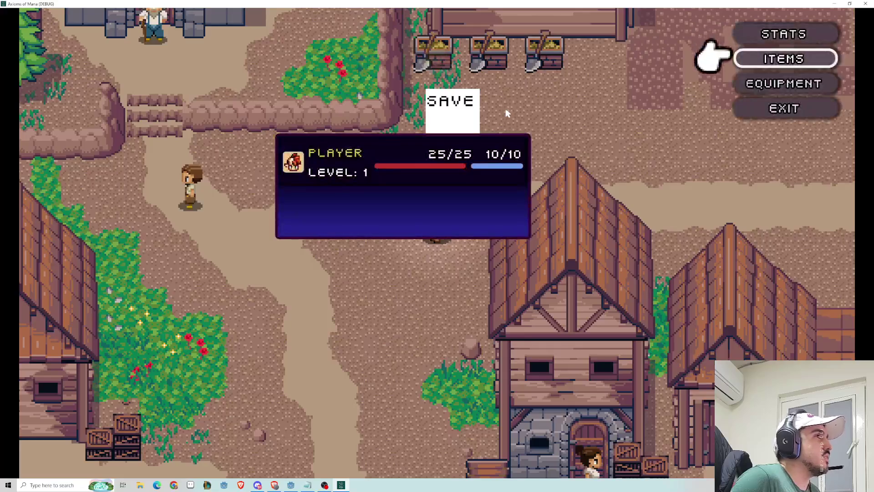
key(Return)
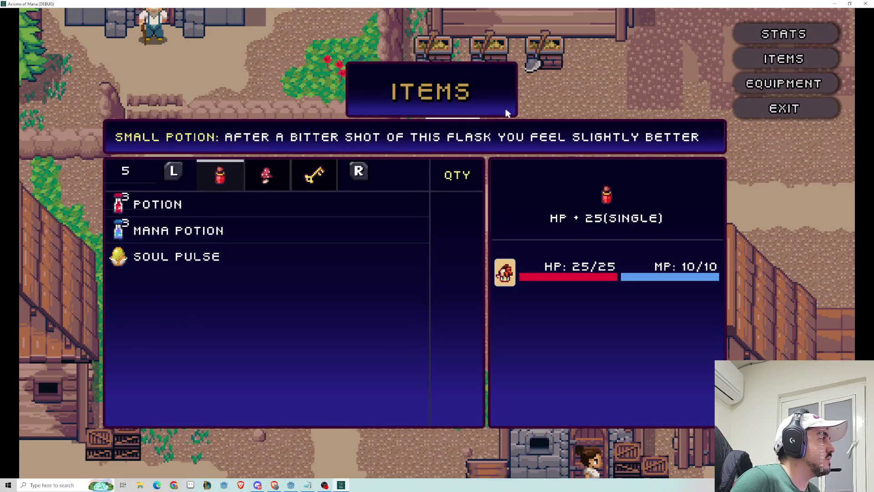
Close the items screen and pause menu, then walk the hero onto the SAVE point.
key(Escape)
key(Down)
key(Down)
key(Escape)
key(Up)
key(Left)
key(Down)
key(Right)
key(Up)
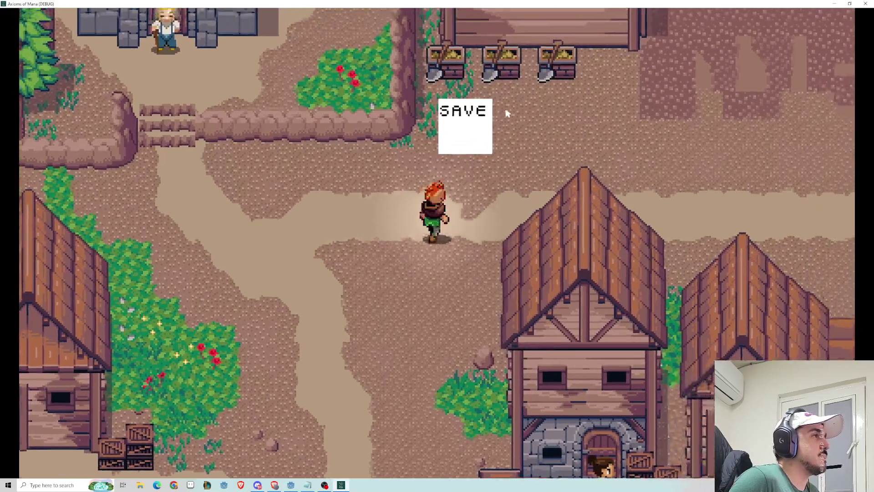
Save to the TOWN slot 1, then close the running game window.
key(Return)
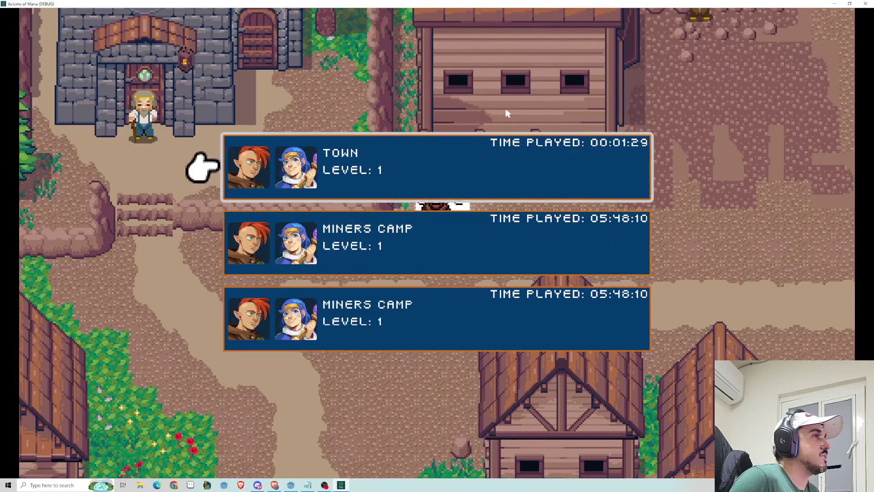
key(Return)
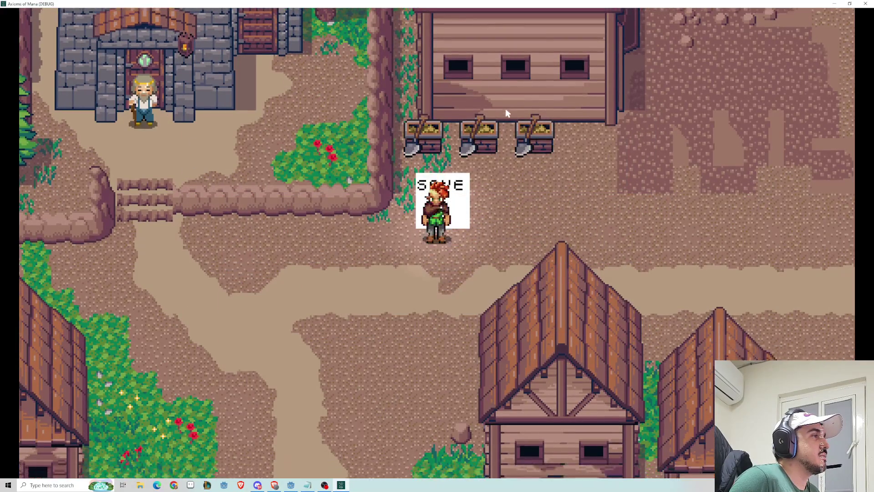
key(Down)
click(867, 3)
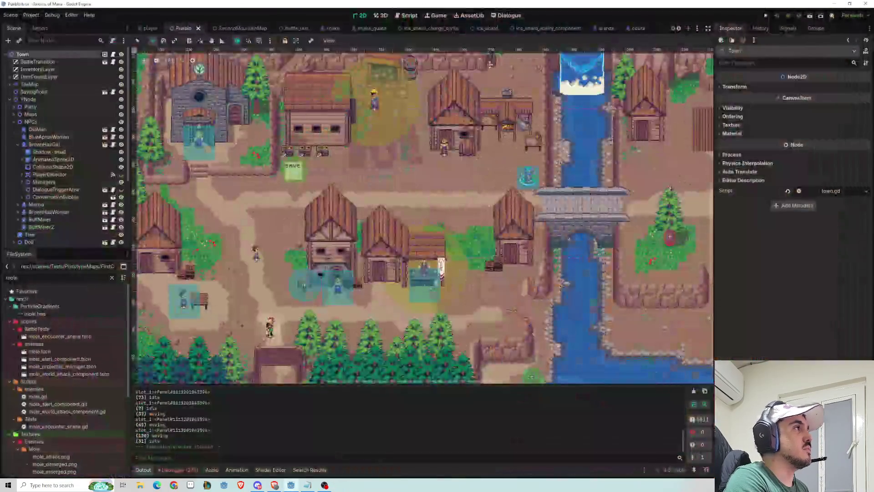
Run the project with F5, choose PLAY and load the TOWN save slot.
key(F5)
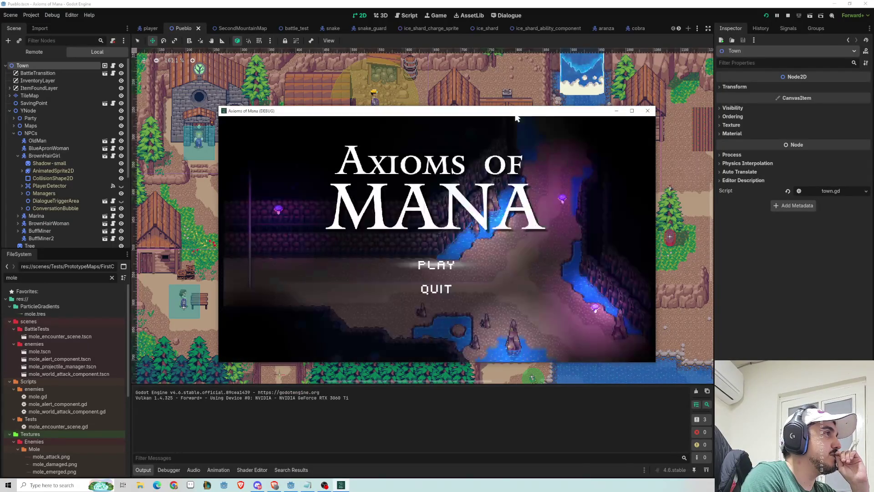
key(Down)
key(Up)
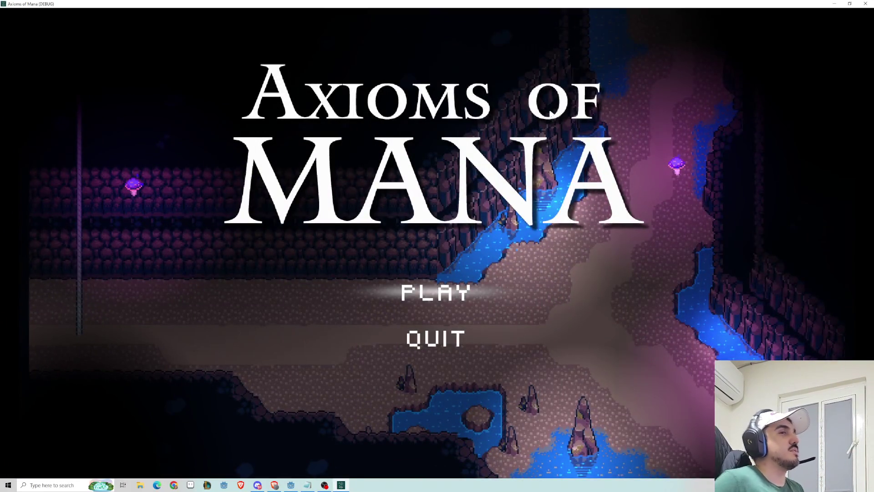
key(Down)
key(Up)
key(Return)
key(Down)
key(Up)
key(Return)
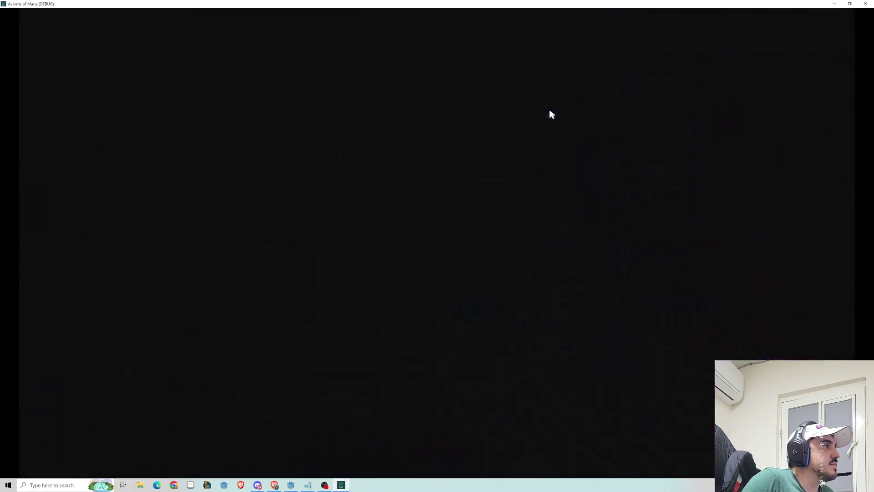
Check the player panel in the pause menu, then close it back to the village.
key(Left)
key(Escape)
key(Down)
key(Down)
key(Return)
key(Escape)
key(Down)
key(Return)
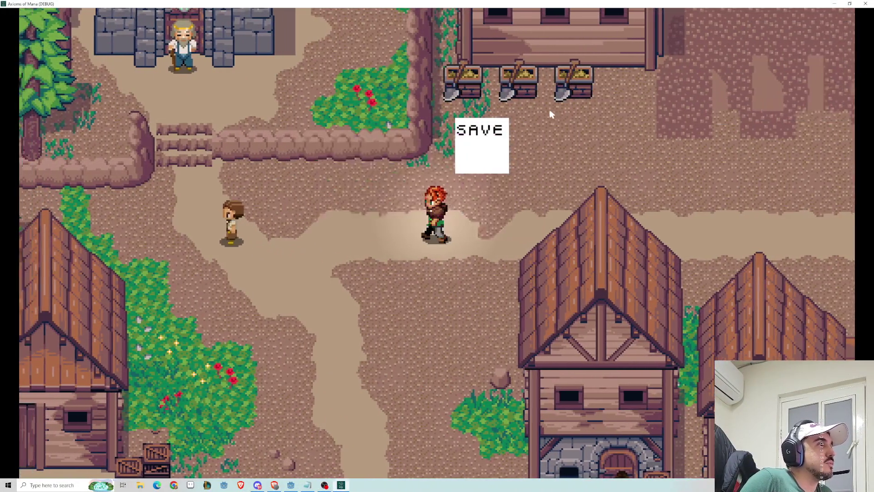
Talk to the girl again and collect another Soul Pulse.
key(Left)
key(Return)
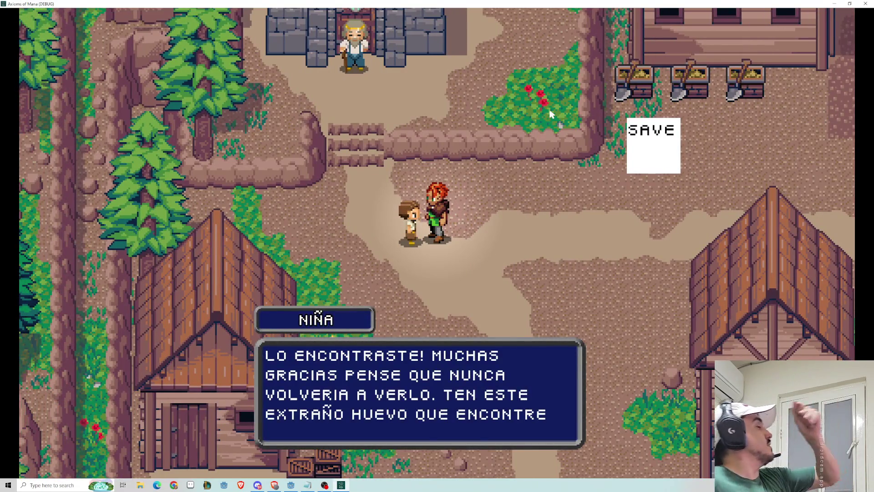
key(Return)
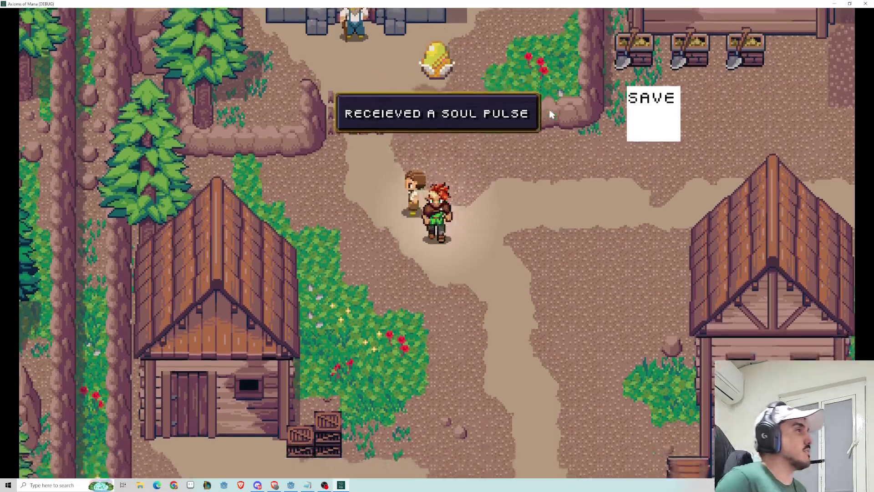
key(Down)
key(Right)
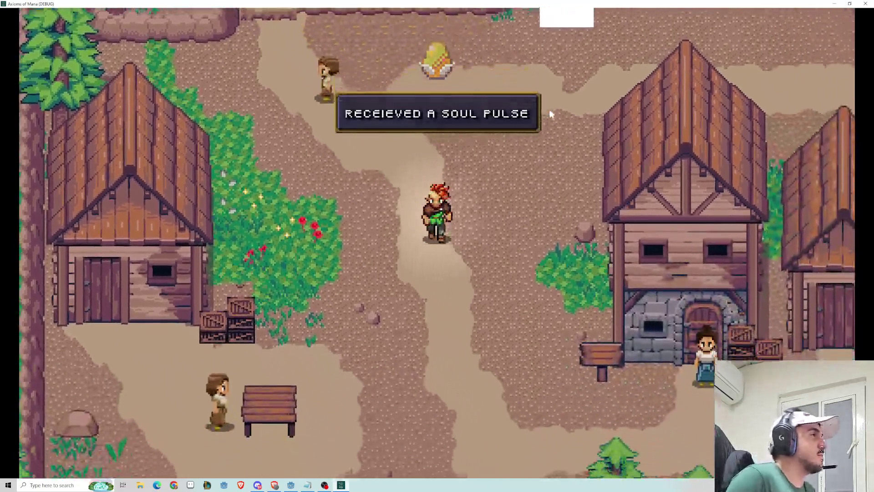
Open Items and switch to Key items to select the Teddy Bear.
key(Escape)
key(Return)
key(Right)
key(Left)
key(Right)
key(Right)
key(Return)
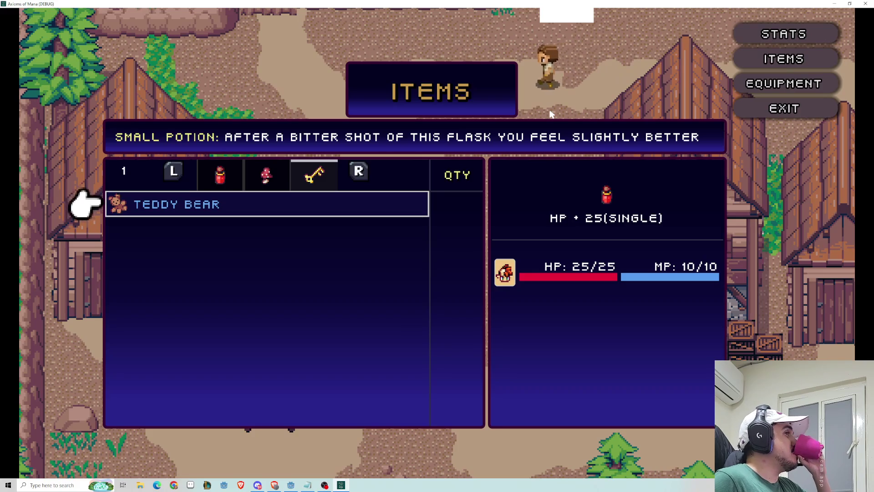
Close the menus and walk to the shop counter to talk to the shopkeeper.
key(Escape)
key(Escape)
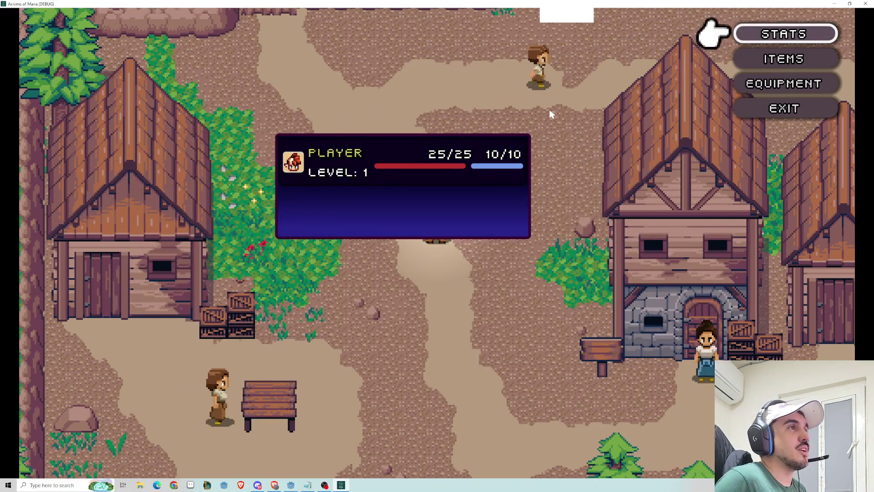
key(Escape)
key(Down)
key(Right)
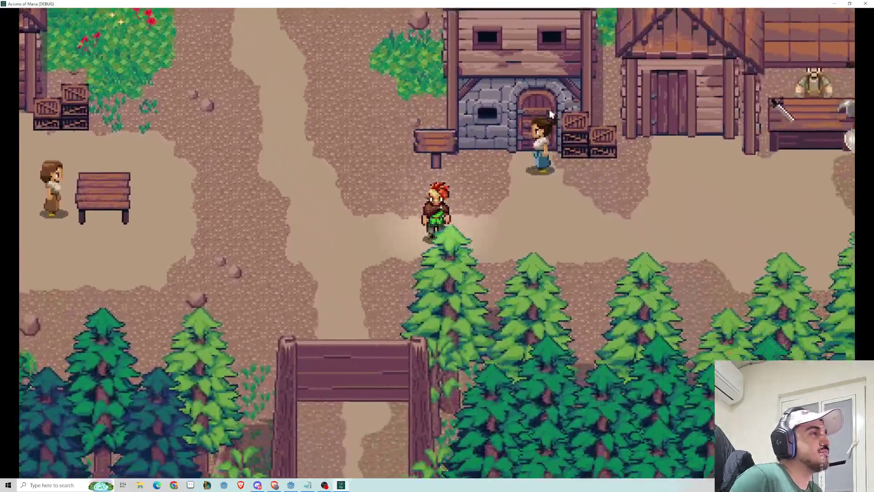
key(Right)
key(Up)
key(Return)
key(Return)
Open the shop list and browse between Potion (5) and Iron Sword (150).
key(Down)
key(Up)
key(Down)
key(Down)
key(Up)
key(Up)
key(Down)
key(Down)
key(Up)
key(Up)
key(Down)
key(Down)
key(Up)
key(Up)
key(Down)
key(Down)
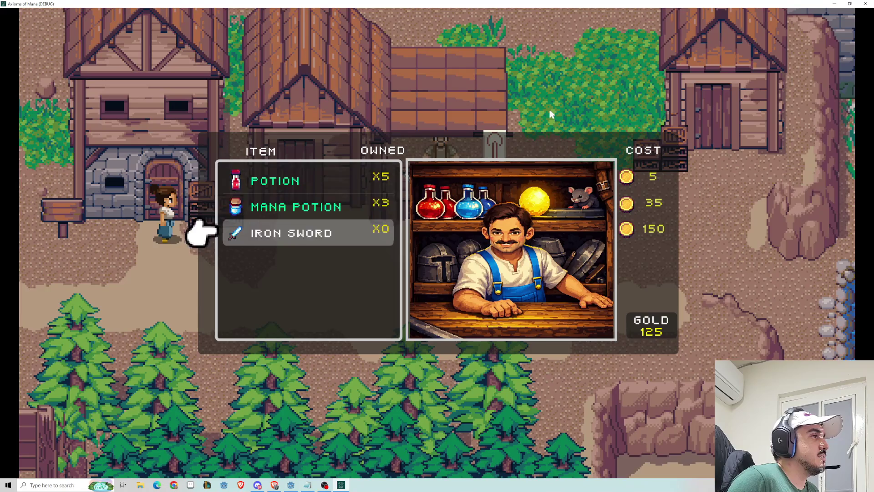
Browse the shop list between Potion and Mana Potion.
key(Up)
key(Up)
key(Down)
key(Down)
key(Up)
key(Up)
key(Down)
key(Down)
key(Up)
key(Up)
key(Down)
key(Down)
key(Up)
key(Up)
key(Down)
key(Down)
key(Up)
key(Up)
key(Down)
key(Down)
key(Up)
key(Up)
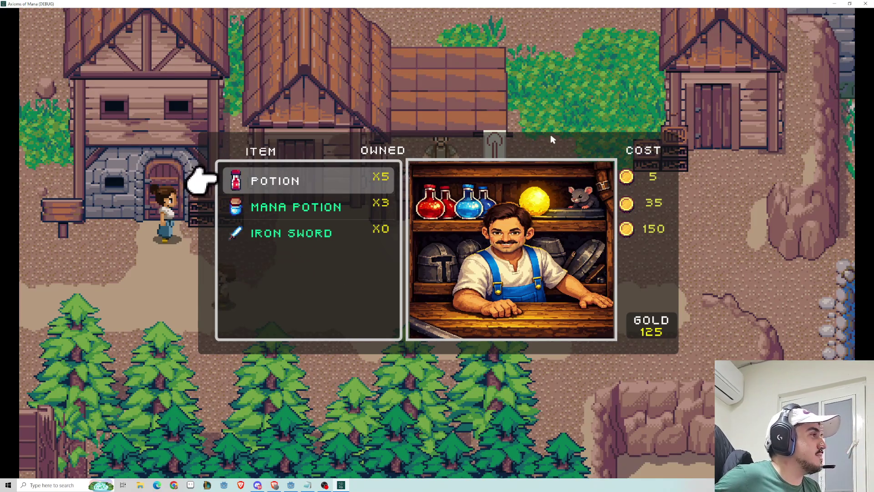
Check the Iron Sword and Potion entries, then leave the shop without buying.
key(Down)
key(Up)
key(Up)
key(Up)
key(Up)
key(Up)
key(Up)
key(Up)
key(Up)
key(Down)
key(Down)
key(Up)
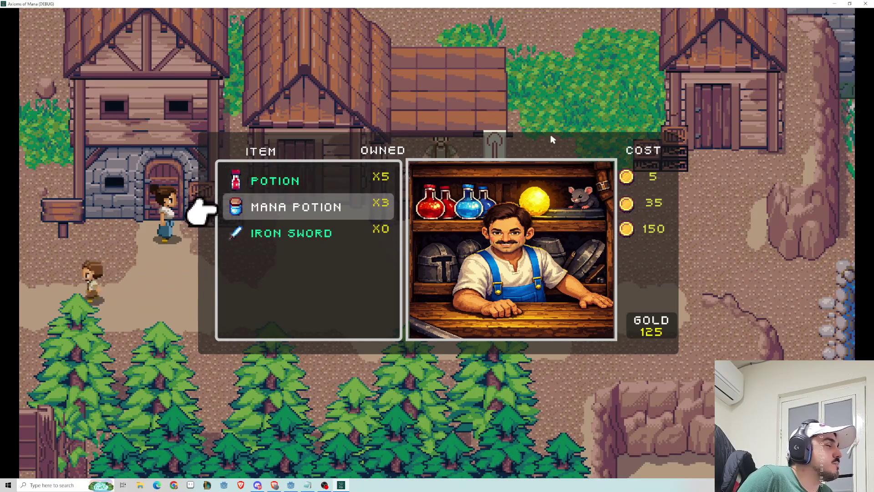
key(Up)
key(Down)
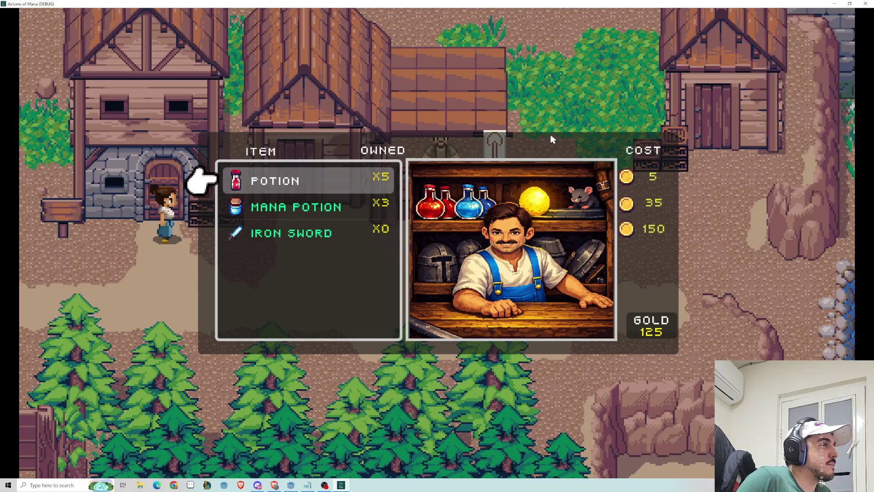
key(Down)
key(Escape)
key(Down)
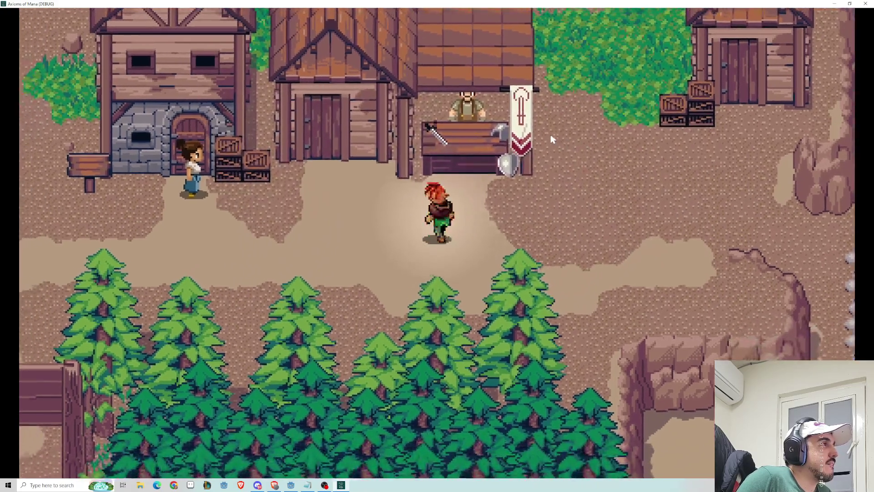
Walk the hero past the shop and along the riverbank.
key(Right)
key(Up)
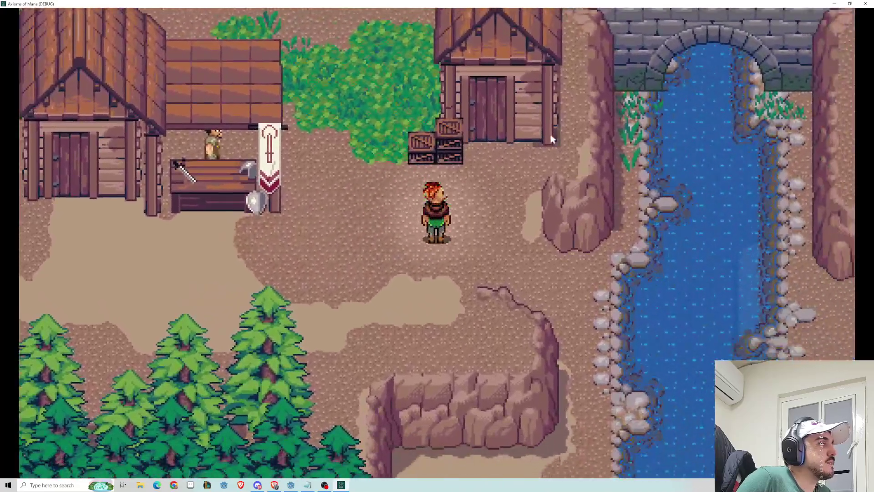
key(Down)
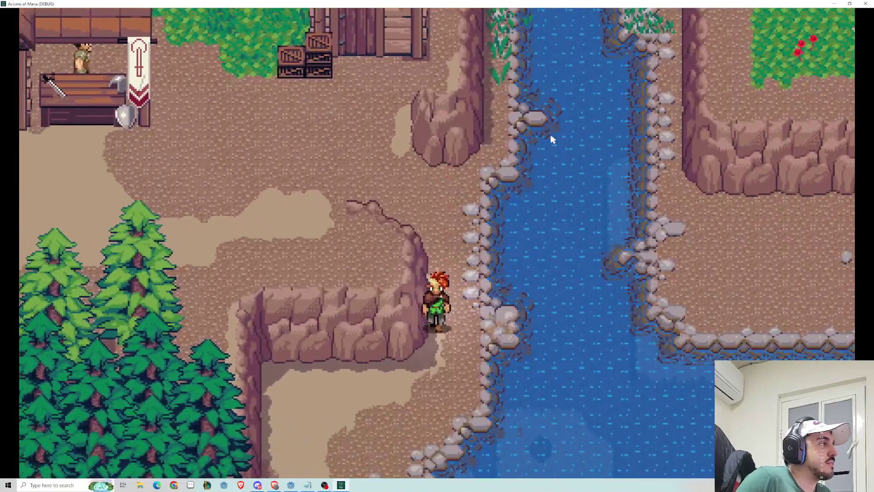
key(Down)
key(Up)
key(Right)
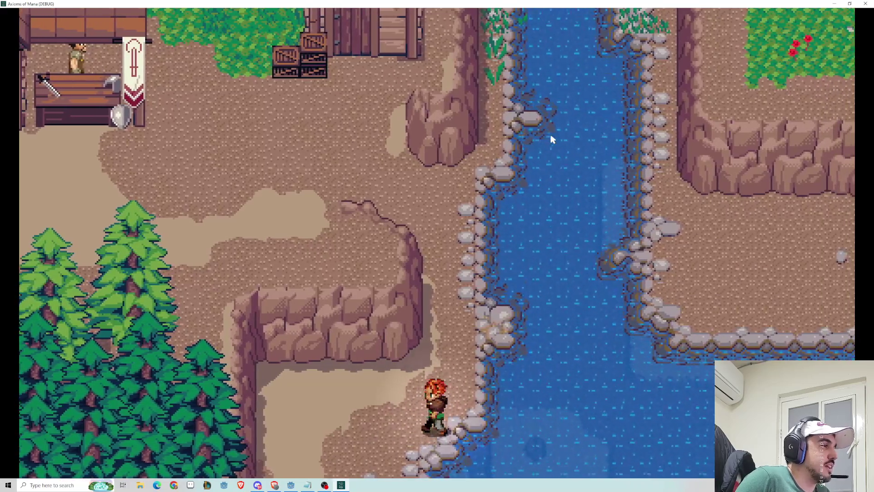
key(Up)
key(Down)
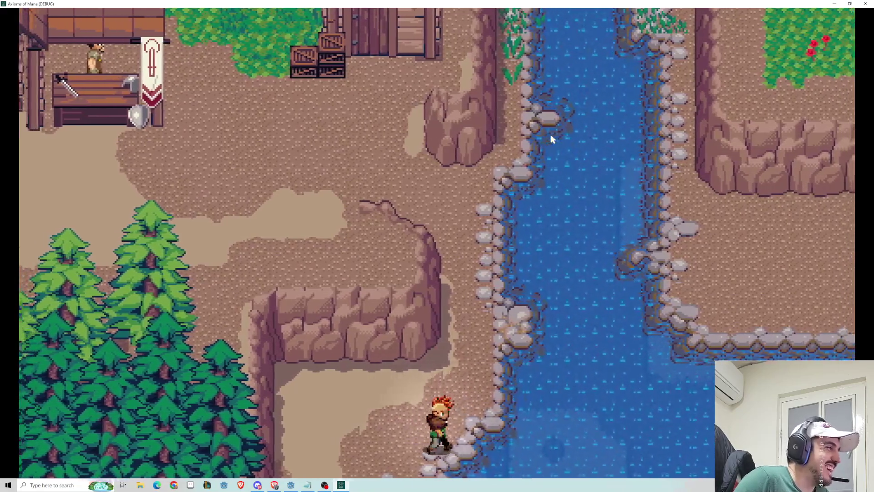
key(Up)
Head north along the river until Aranza's dialogue appears by the bridge.
key(Down)
key(Up)
key(Up)
key(Down)
key(Up)
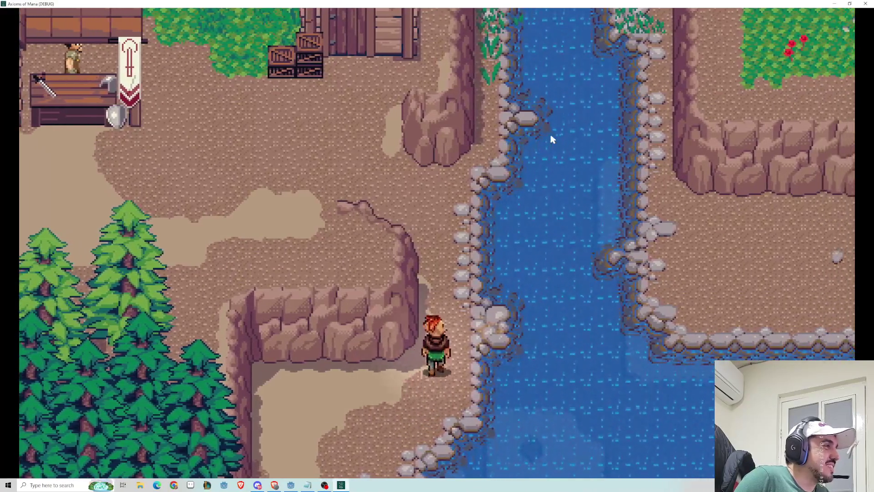
key(Up)
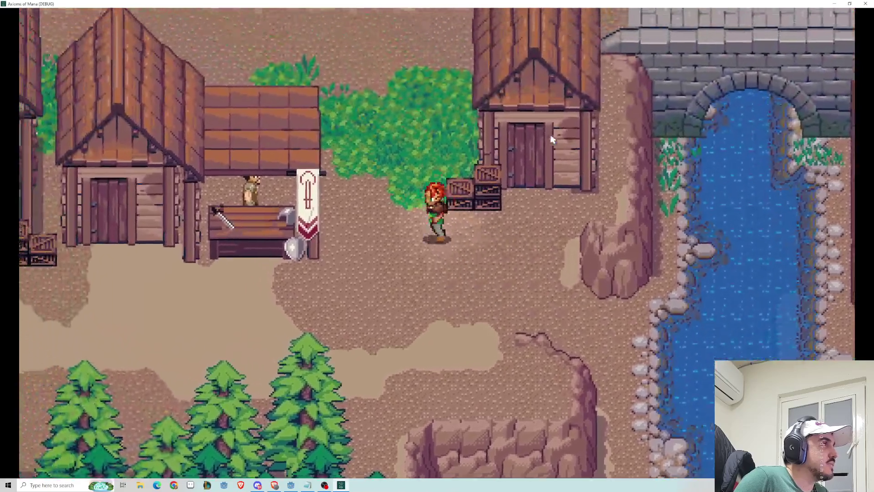
key(Up)
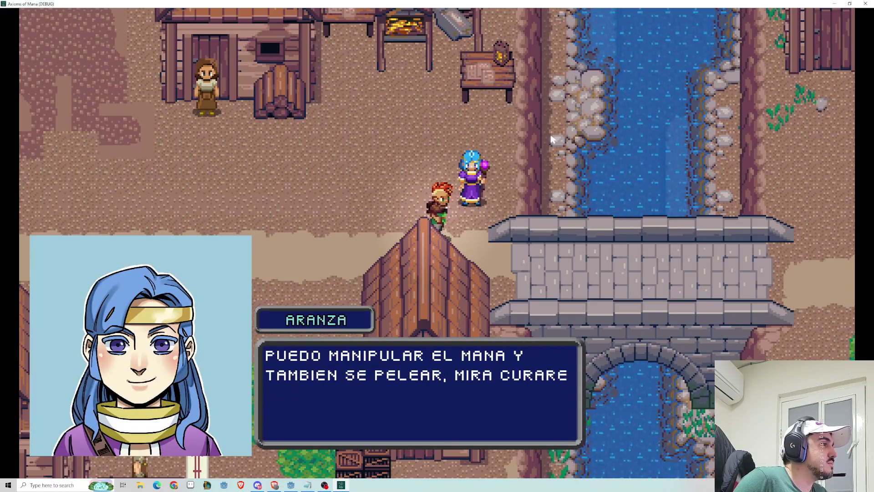
Walk to the brown-haired villager to collect the teddy bear.
key(Left)
key(Up)
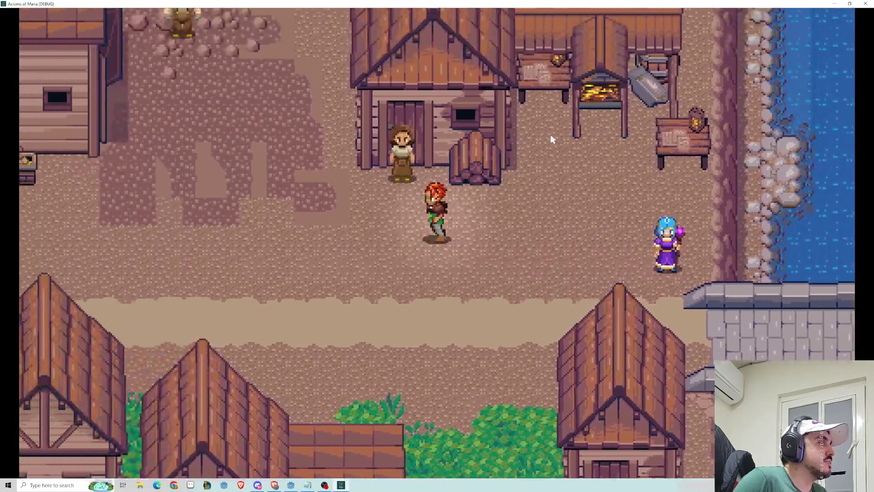
key(Left)
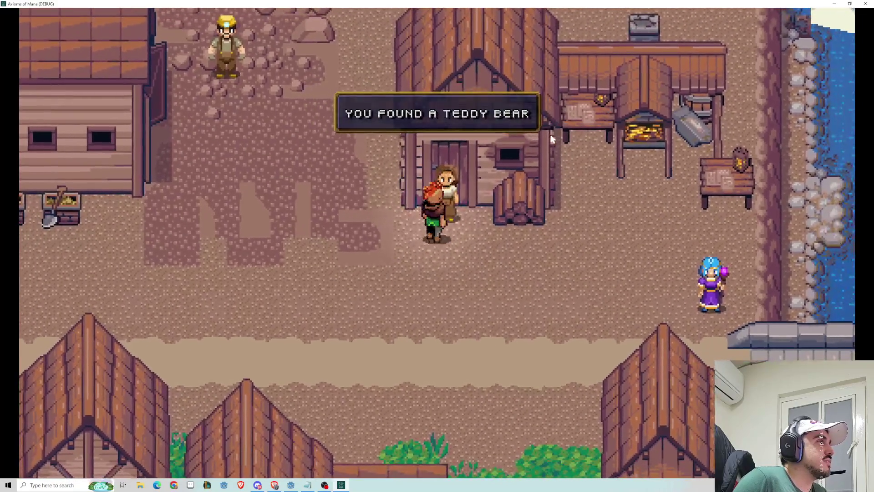
Cross the village to the stone building to talk with Arzenius, then stop the game with F8.
key(Up)
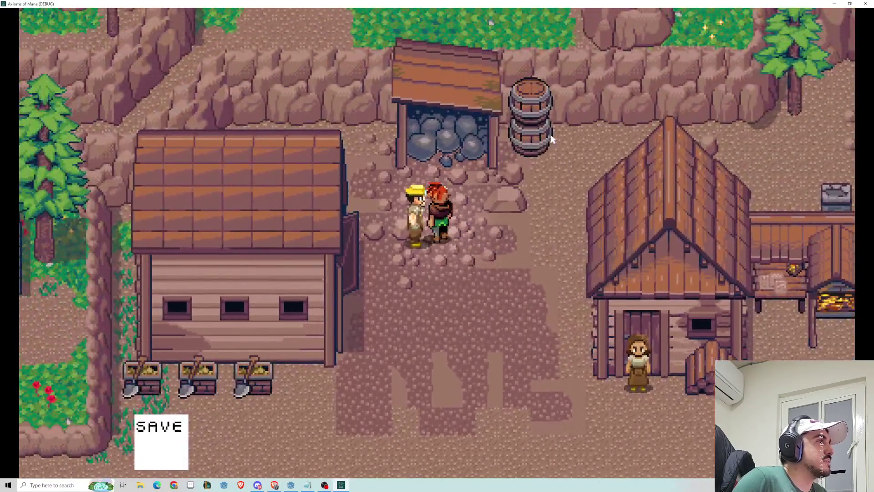
key(Down)
key(Down)
key(Left)
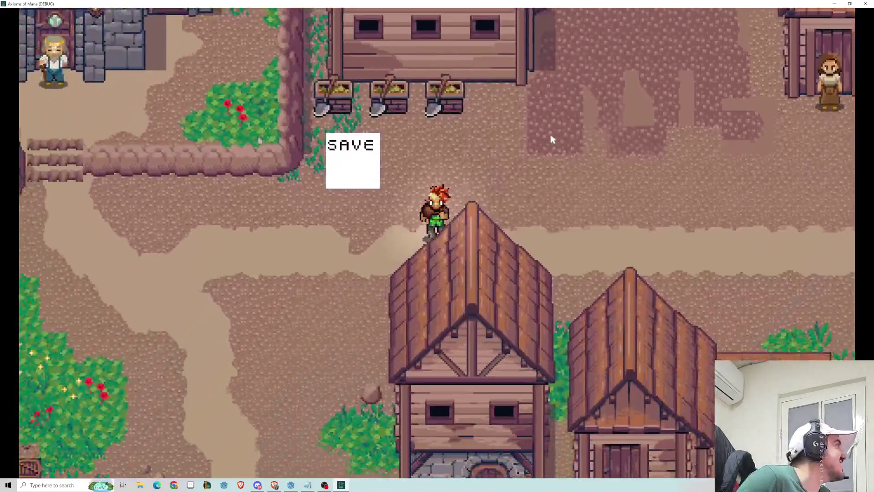
key(Up)
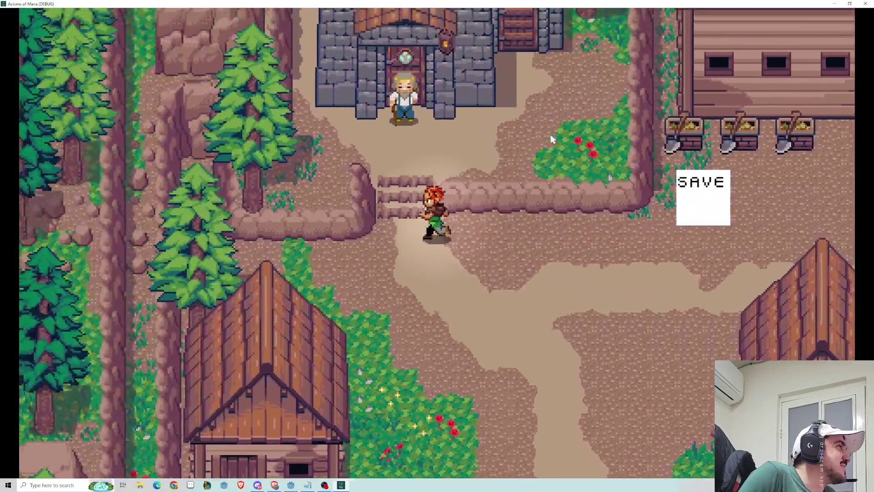
key(Up)
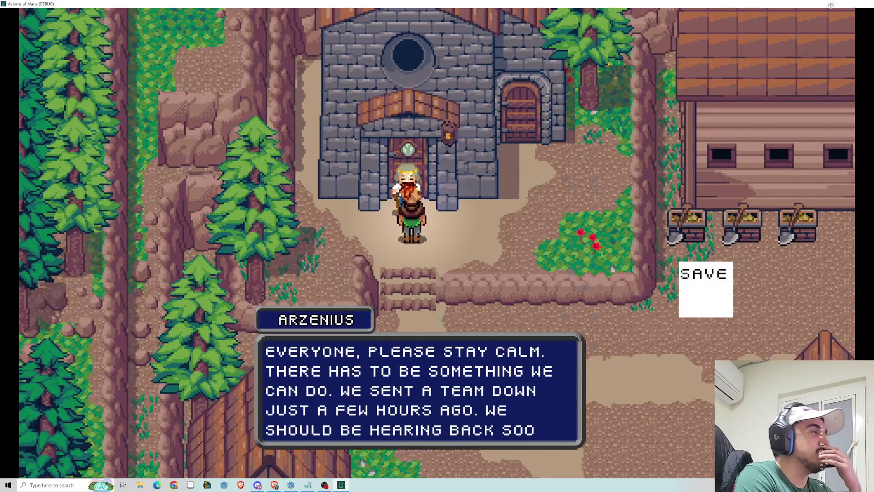
key(F8)
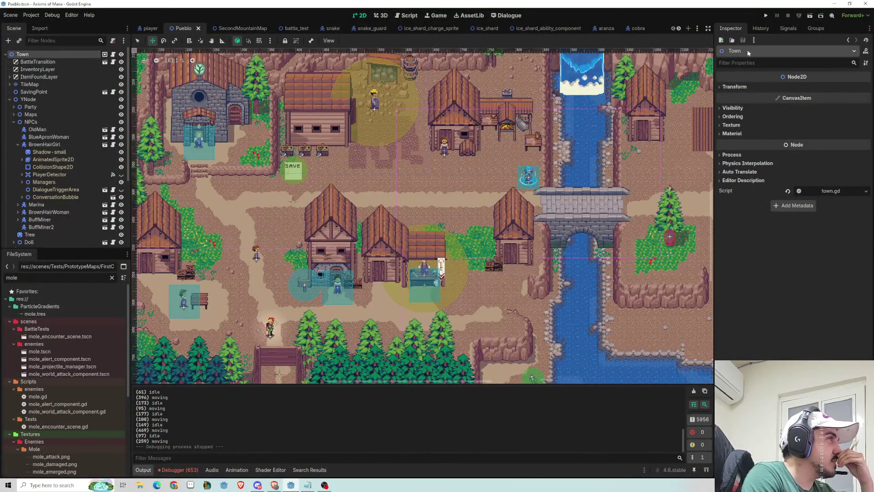
Start the game again from the Pueblo town scene with the Run Project button.
click(810, 16)
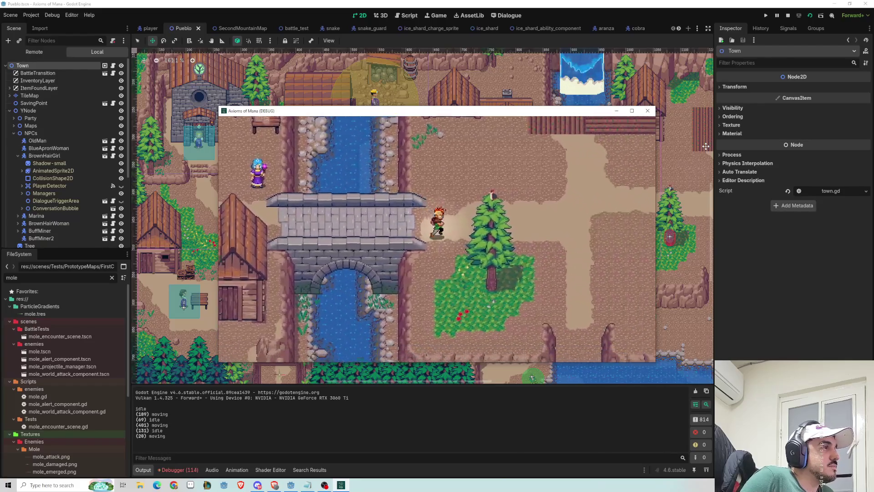
Walk the hero through the village, over the bridge and past the tree into the green test map.
key(Left)
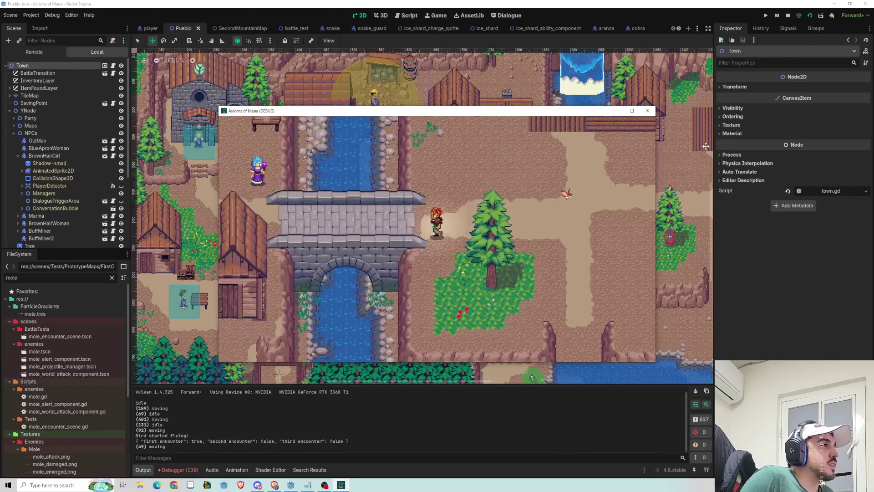
key(Left)
key(Left)
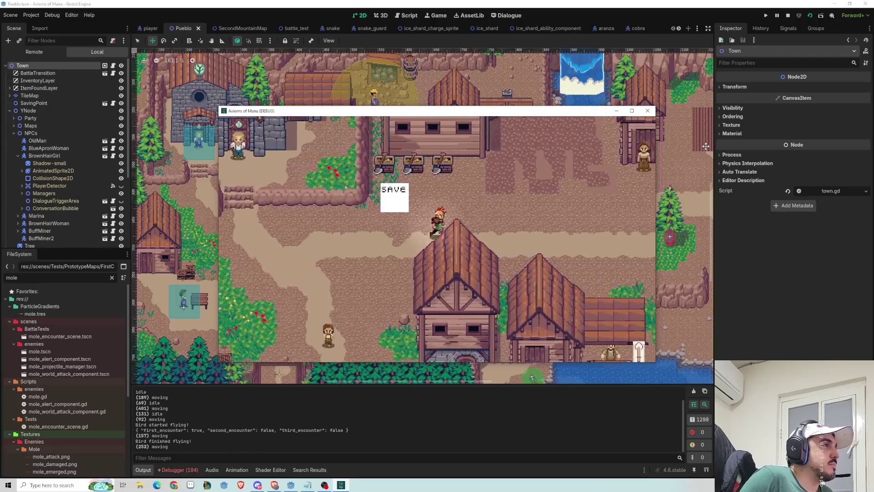
key(Right)
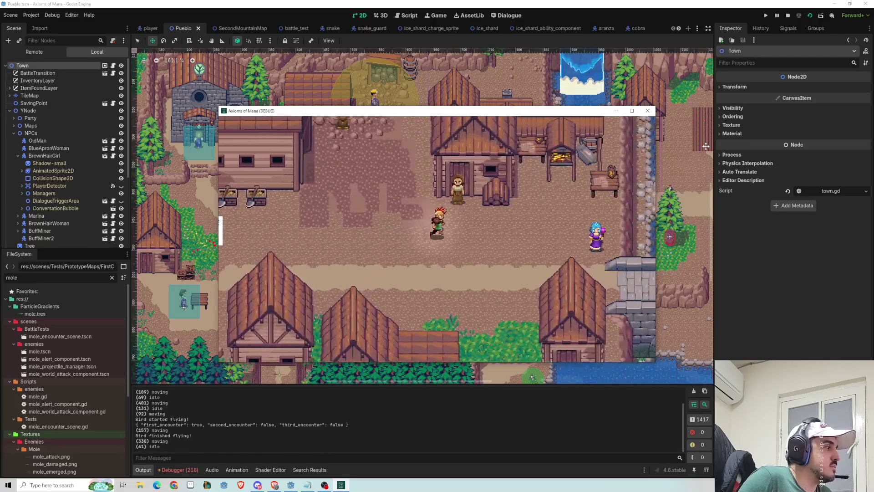
key(Right)
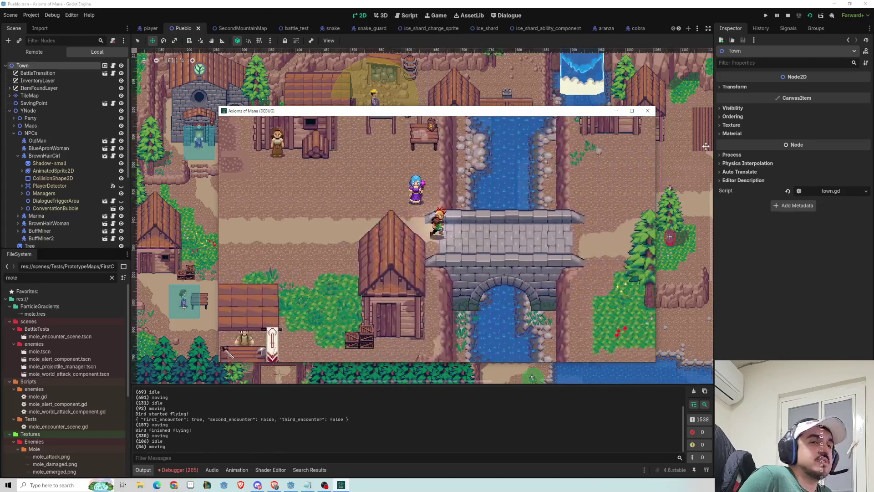
key(Right)
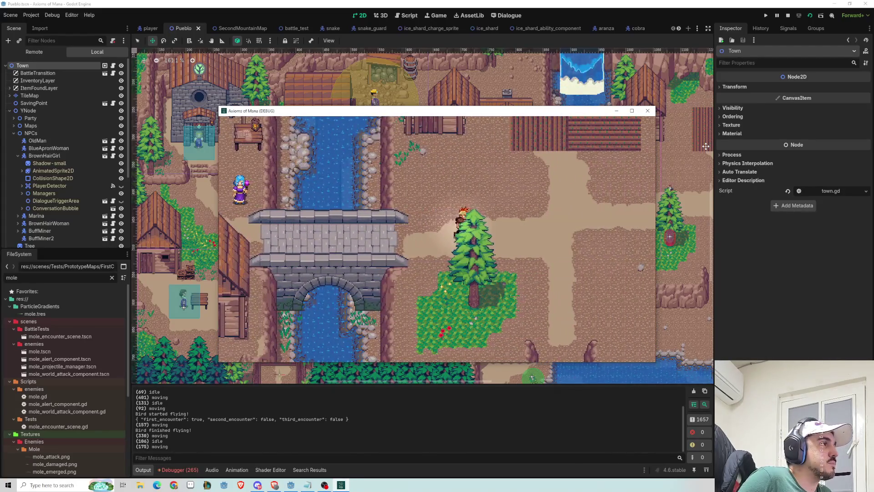
key(Right)
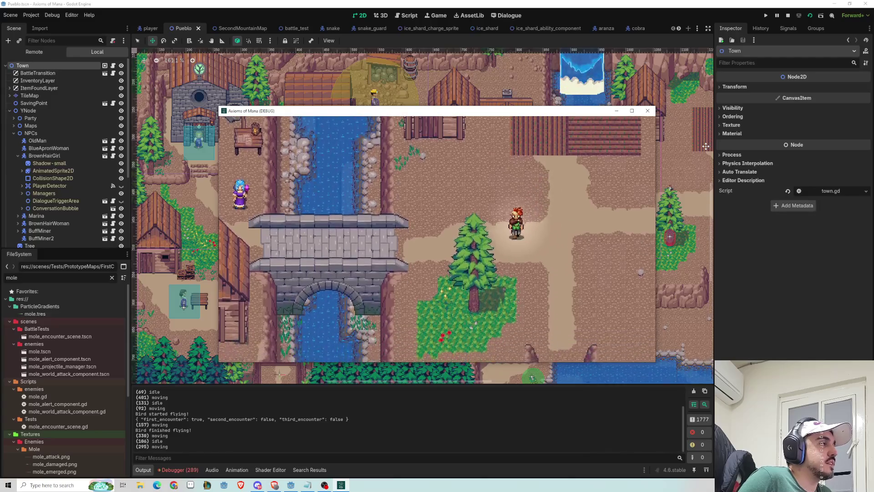
key(Down)
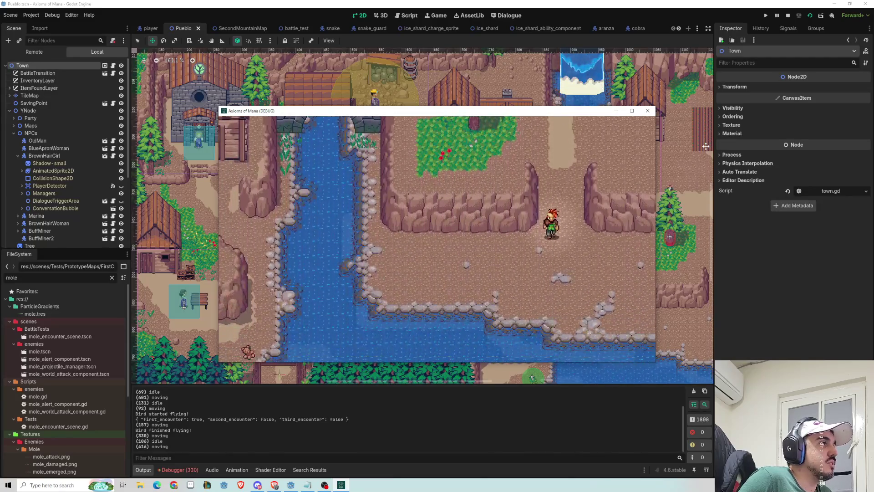
key(Up)
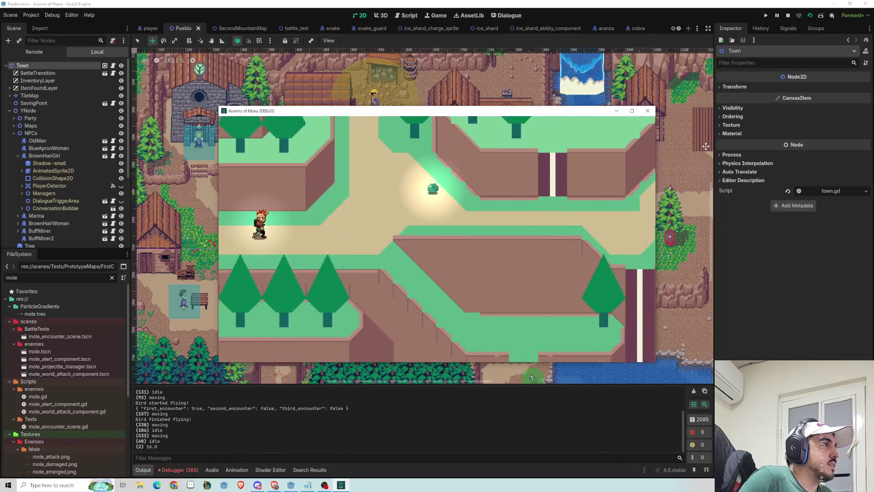
Walk the hero right and up to the path junction to spring the slime ambush.
key(Right)
key(Up)
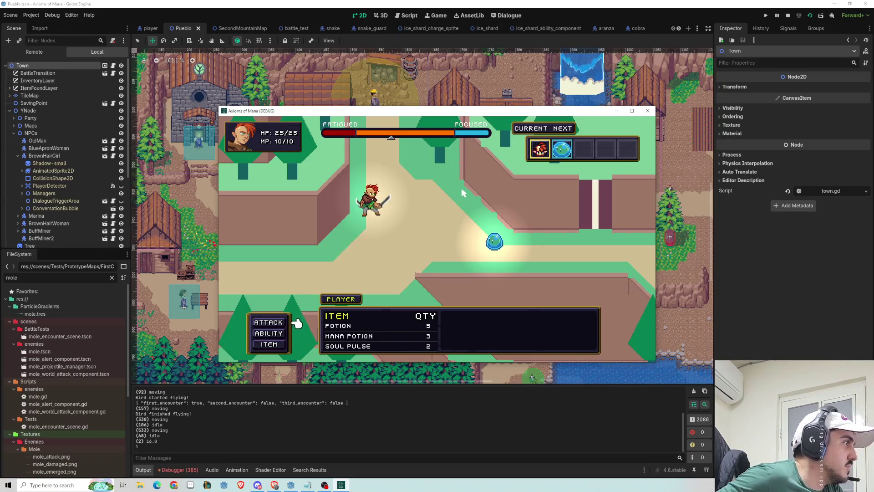
Attack the slime with a perfectly timed hit for 11 damage.
key(Up)
key(Up)
key(Return)
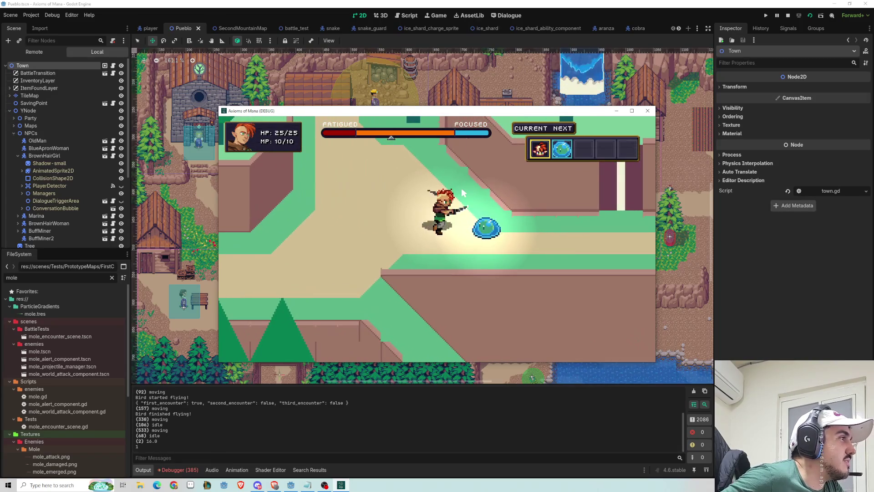
key(Return)
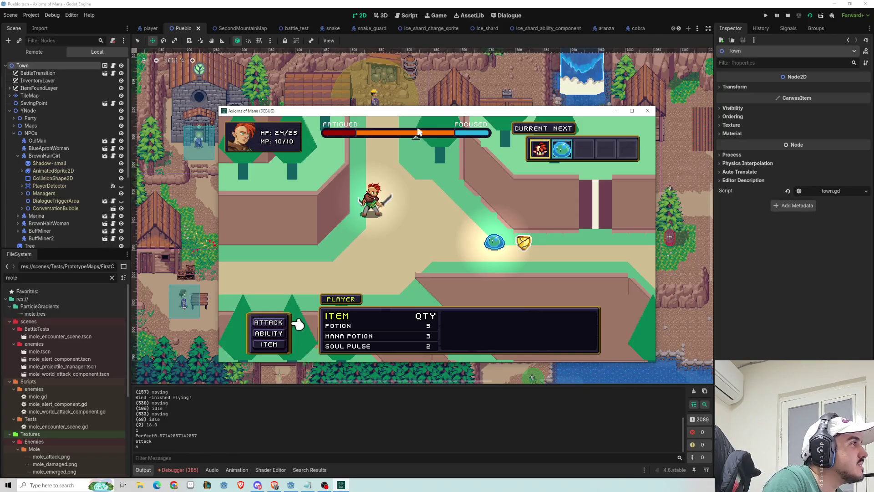
Maximize the game window to fill the screen and bring it back in front.
double_click(412, 111)
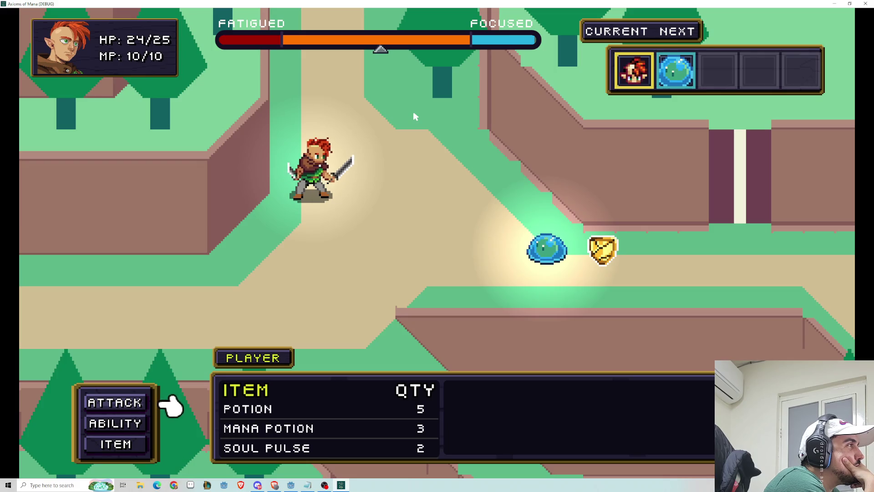
key(alt+F4)
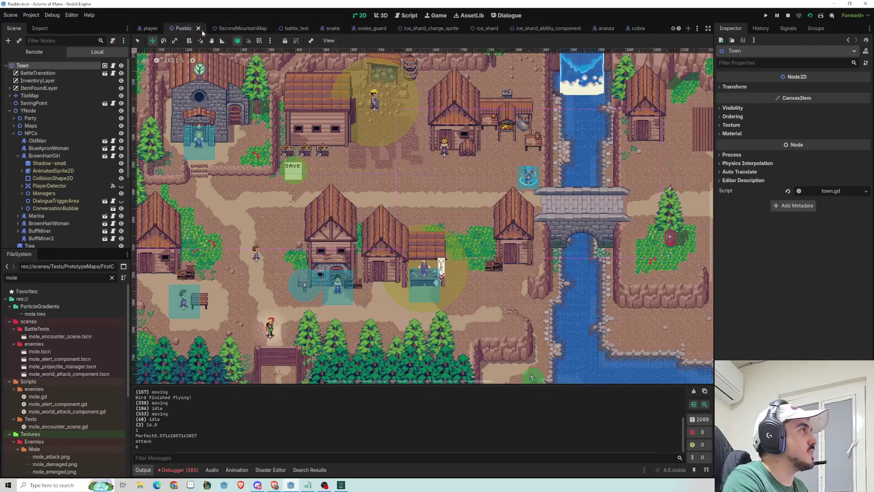
key(alt+Tab)
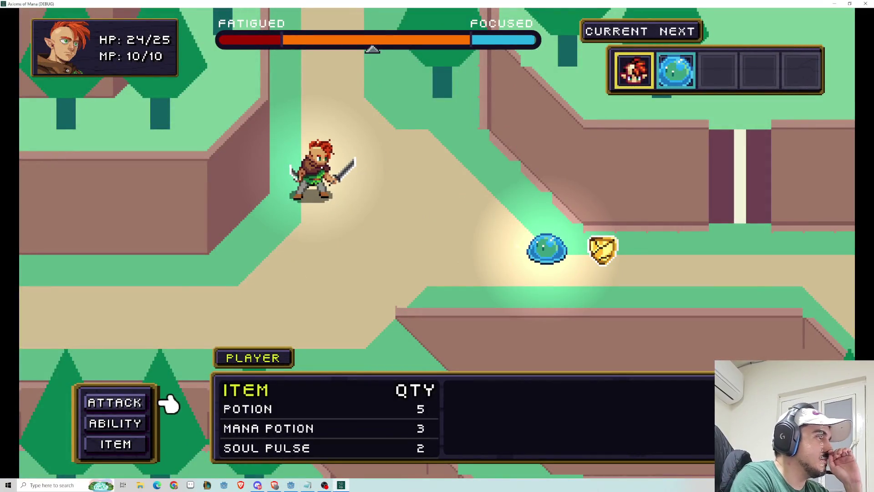
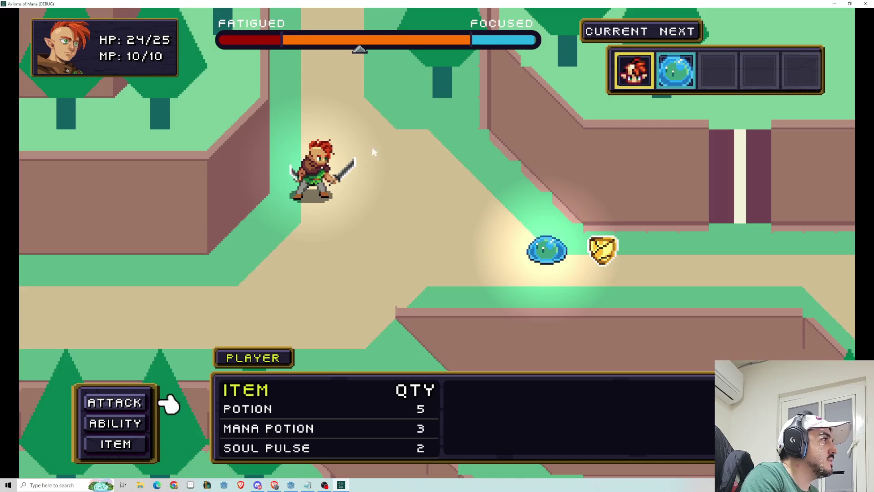
Stop the game and enable Light Mask layer 1 on the player scene's Sprite node.
key(F8)
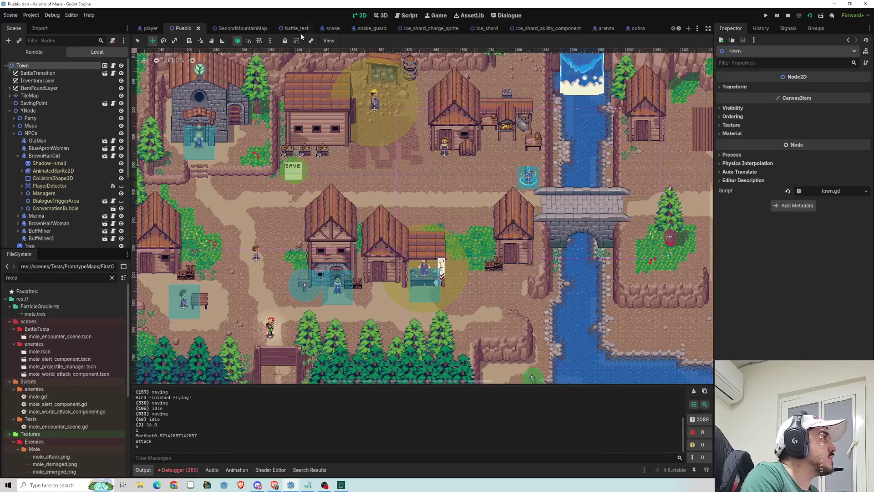
click(150, 28)
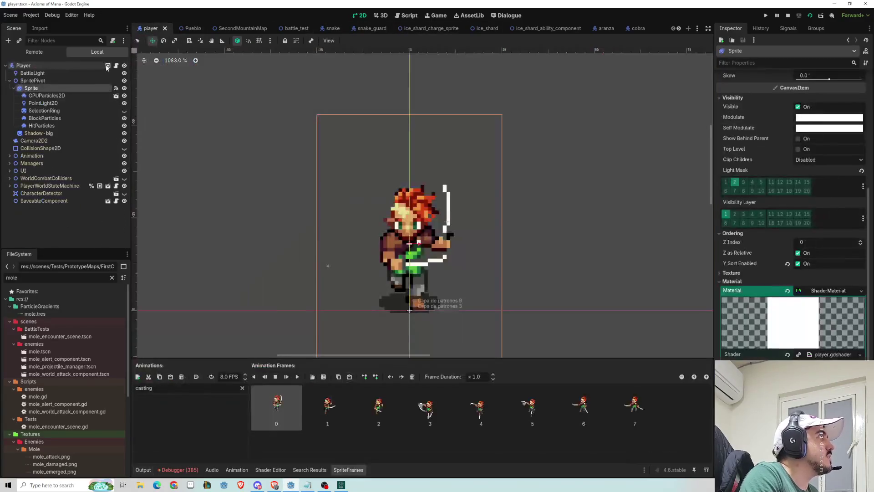
click(23, 66)
click(31, 88)
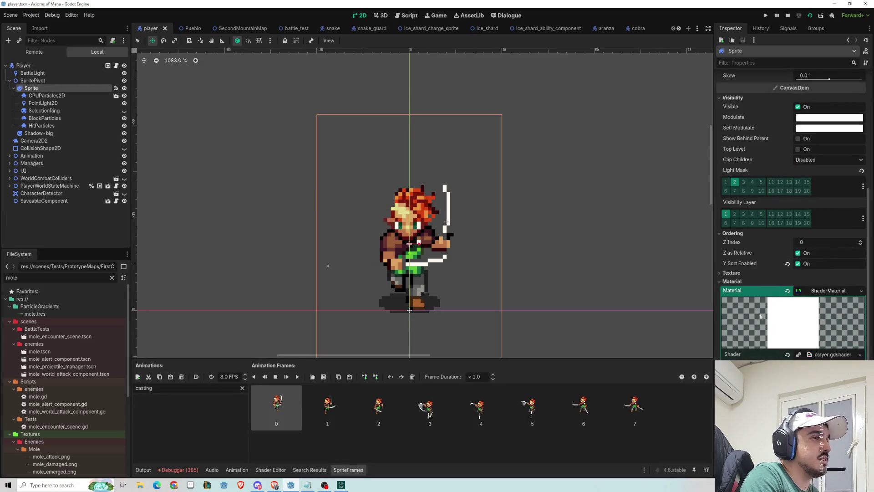
click(727, 183)
Dismiss the stray new-node dialog and relaunch the game with F5 to test the lighting.
key(ctrl+a)
key(Escape)
key(F5)
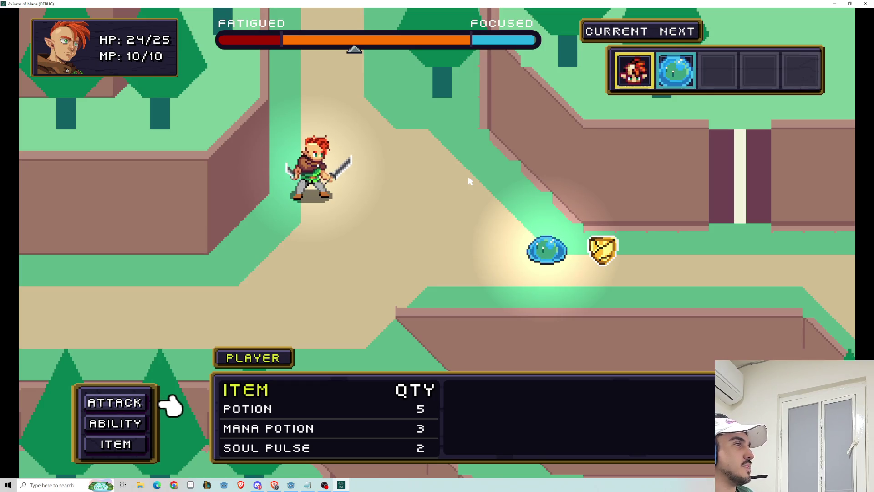
Target the blue slime with the hero's sword attack and confirm the strike.
key(Return)
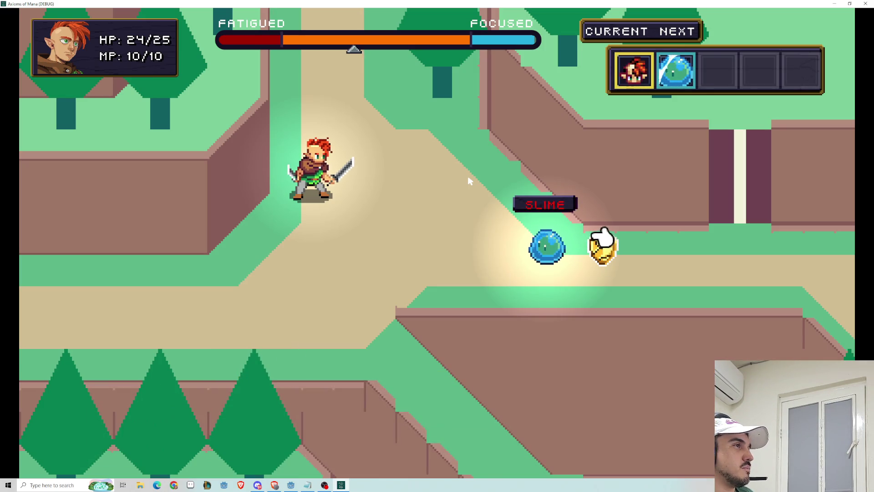
key(Return)
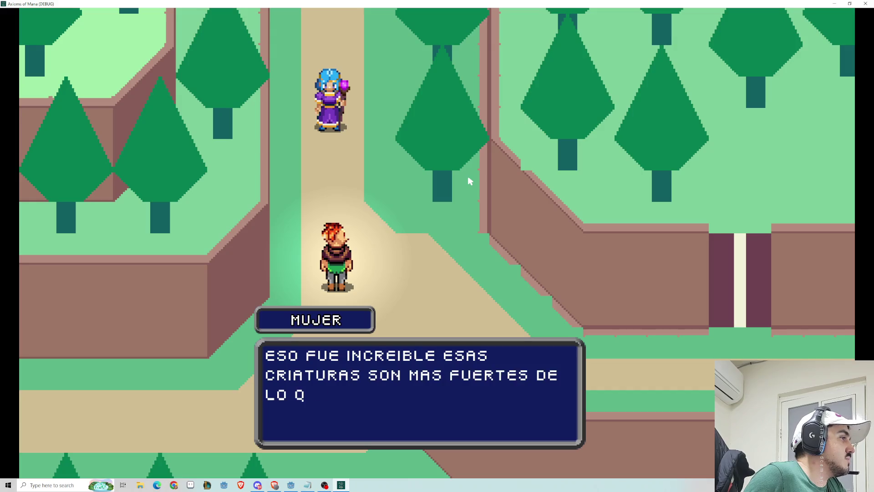
Advance through Aranza's dialogue lines, then open the party menu listing Player 24/25 and Aranza 20/20.
key(Return)
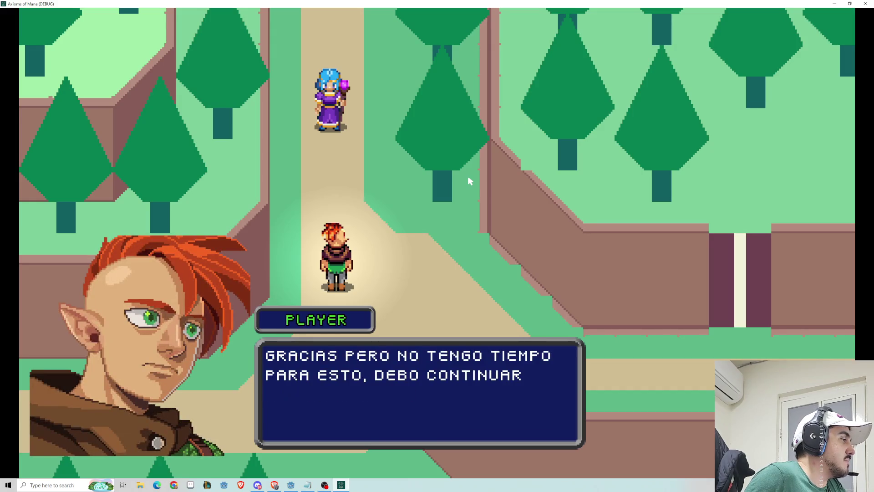
key(Return)
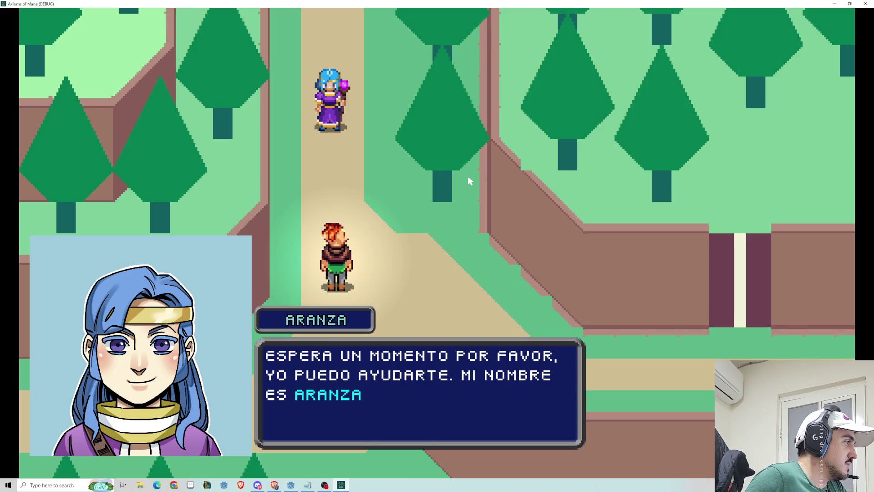
key(Return)
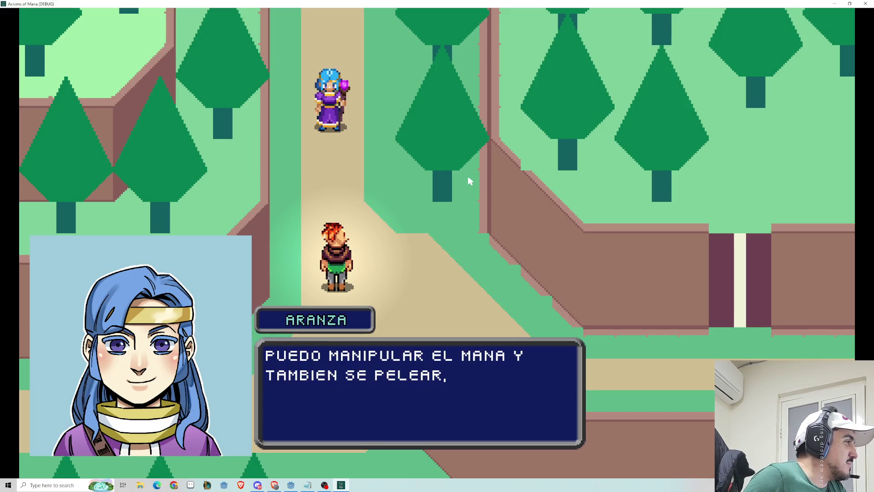
key(Return)
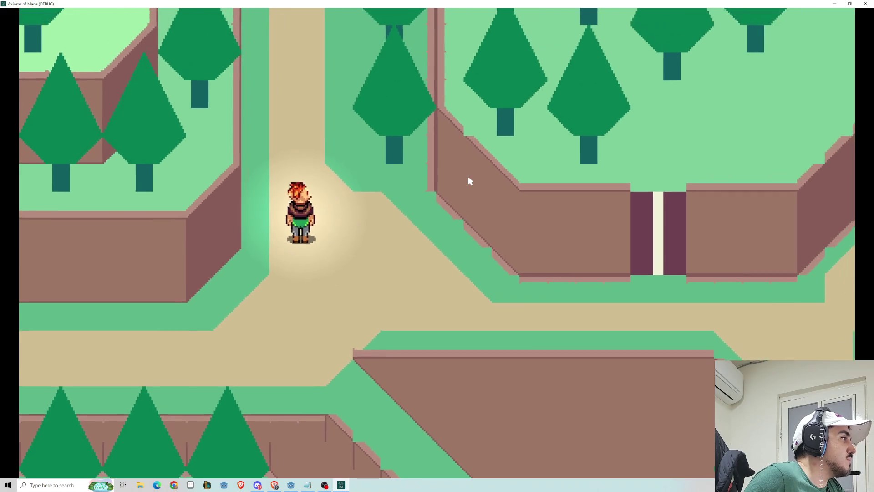
key(Escape)
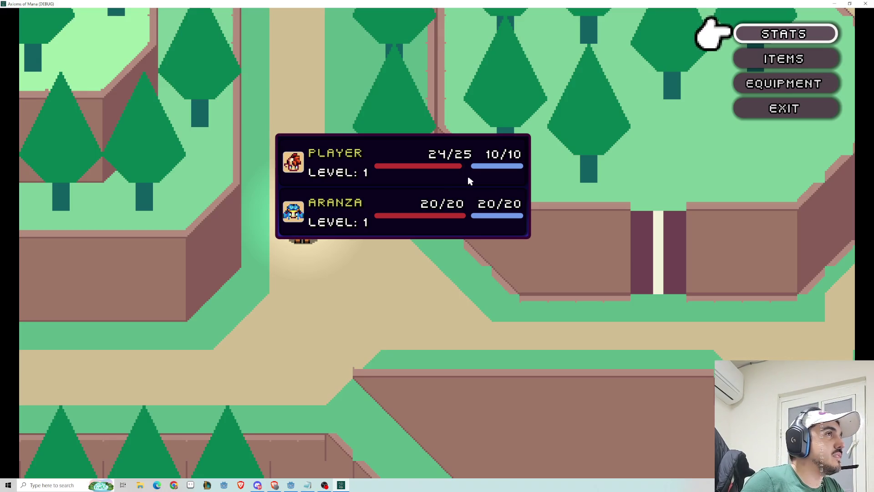
key(Down)
key(Down)
key(Return)
key(Return)
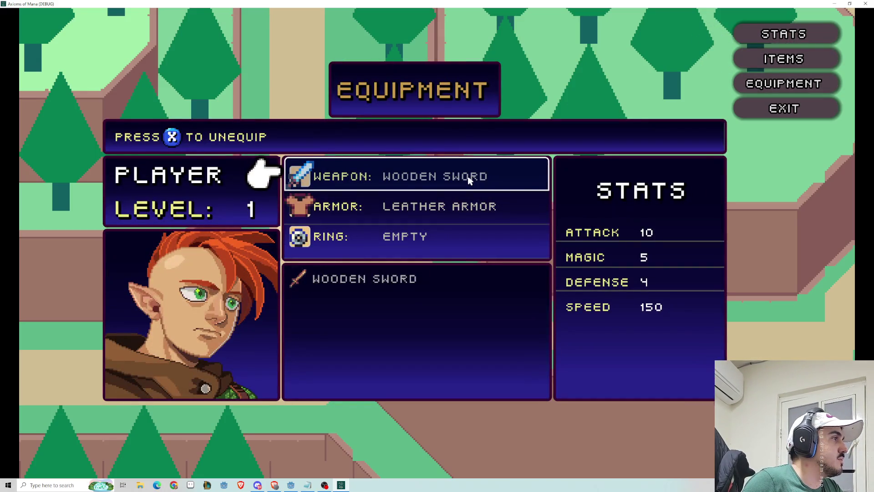
key(Return)
key(Escape)
key(Down)
key(Up)
key(Up)
key(Up)
key(Up)
key(Escape)
key(Down)
key(Down)
key(Return)
key(Down)
key(Return)
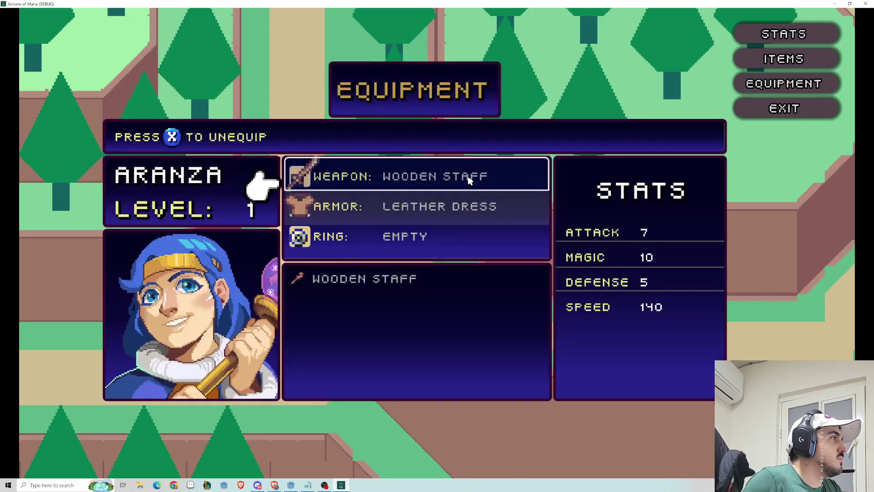
key(Down)
key(Down)
key(Up)
key(Up)
key(Down)
key(Down)
key(Up)
key(Up)
key(Down)
key(Down)
key(Down)
key(Down)
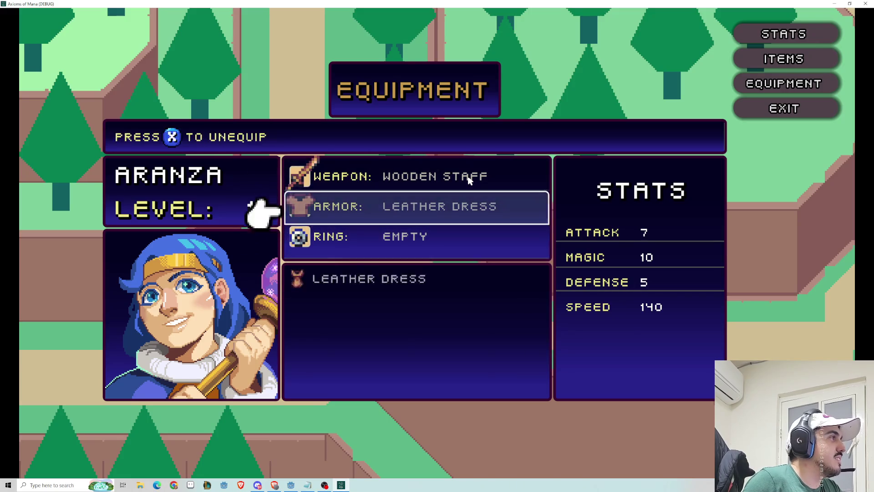
key(Down)
key(Down)
key(Down)
key(Down)
key(Up)
key(Up)
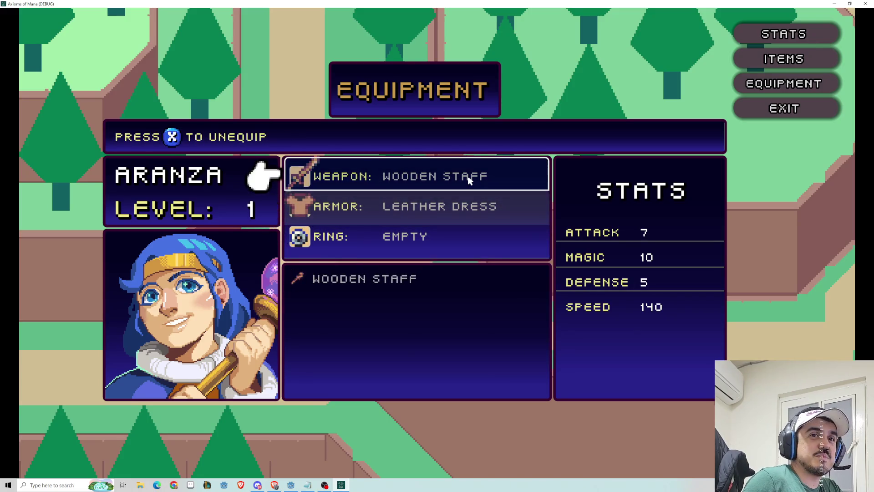
key(Escape)
key(Escape)
key(Up)
key(Return)
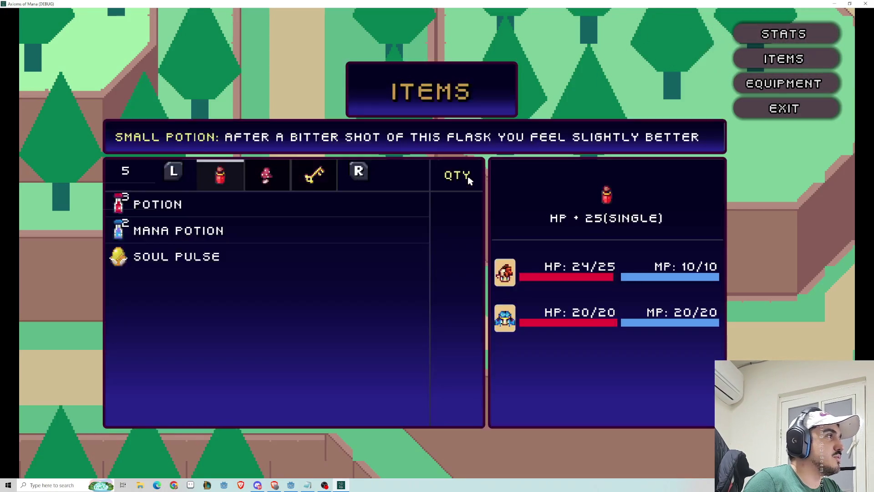
key(Escape)
key(Up)
key(Down)
key(Down)
key(Down)
key(Return)
key(Down)
key(Right)
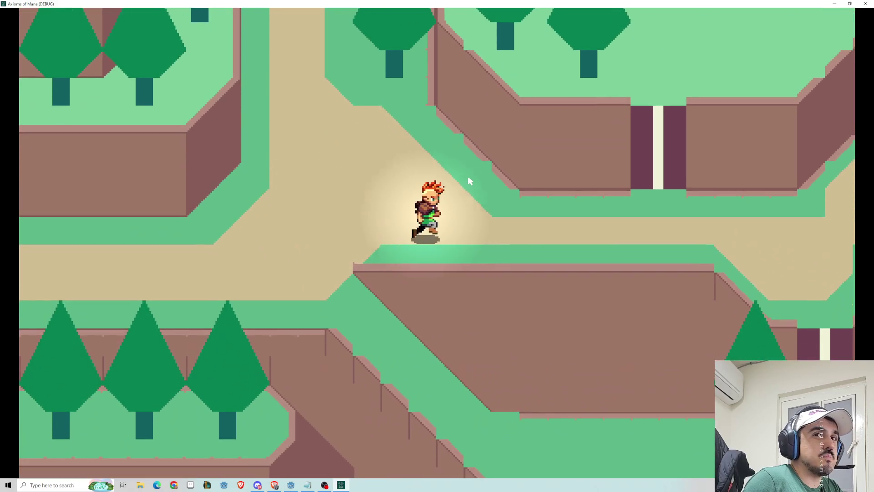
Walk the hero repeatedly up and down through the cliff passage to test movement.
key(Up)
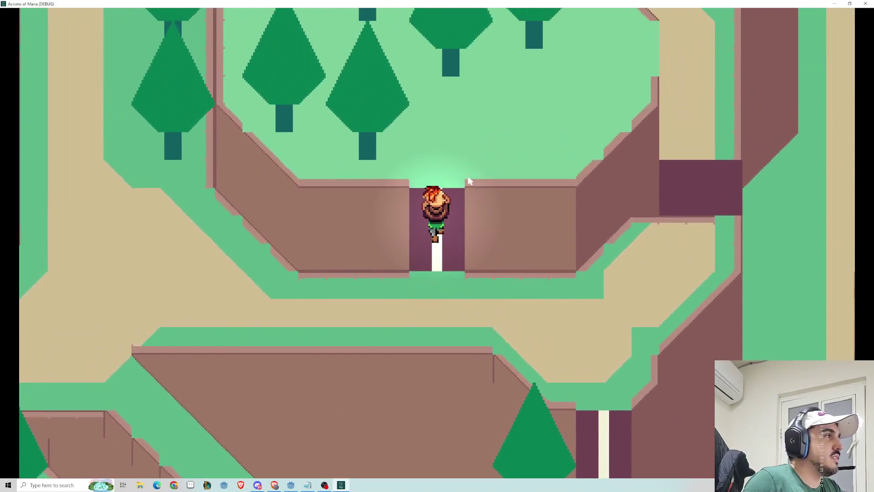
key(Up)
key(Up)
key(Down)
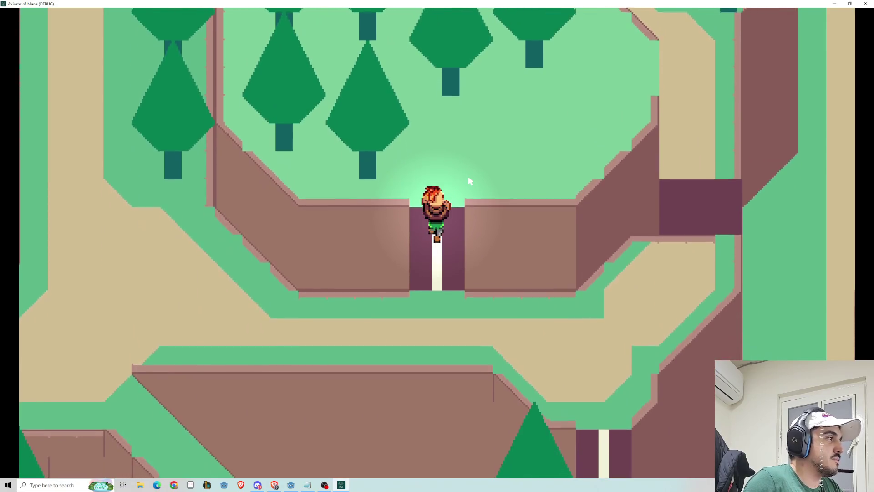
key(Down)
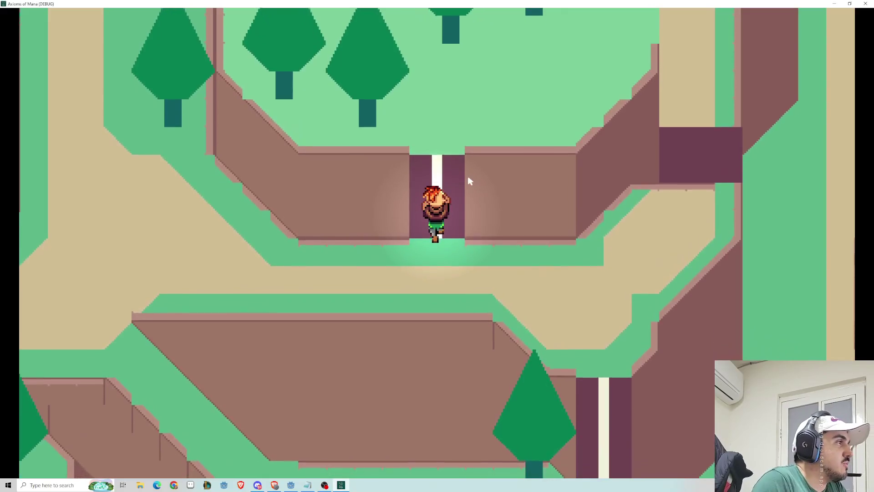
key(Down)
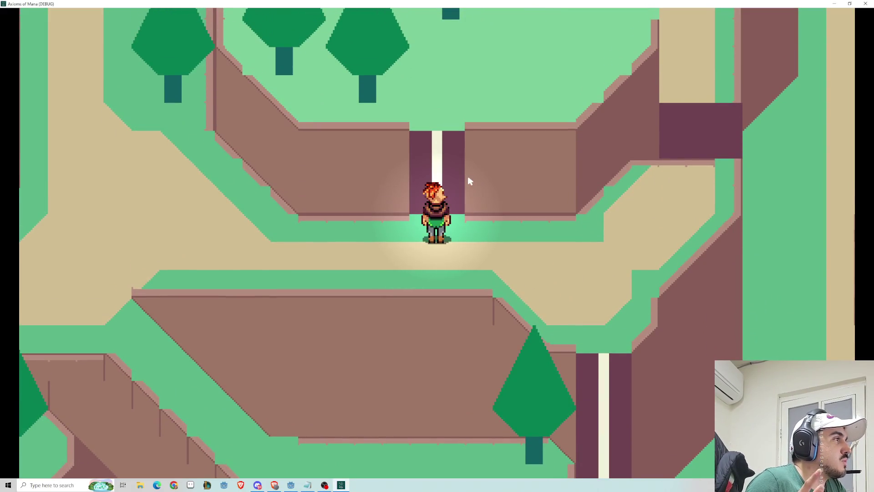
key(Up)
key(Down)
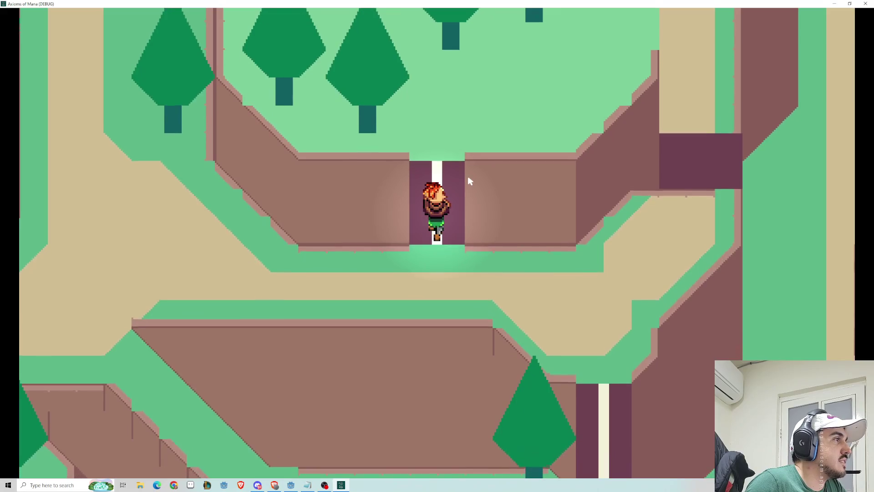
key(Up)
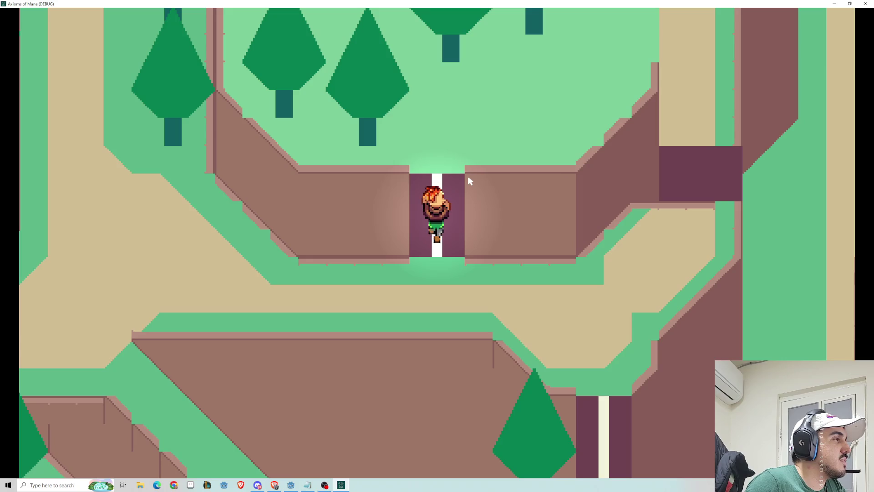
key(Down)
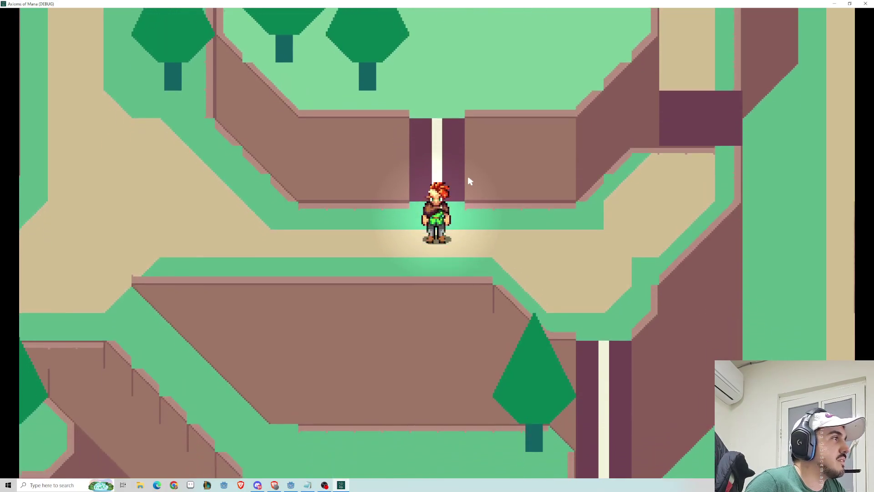
key(Up)
key(Down)
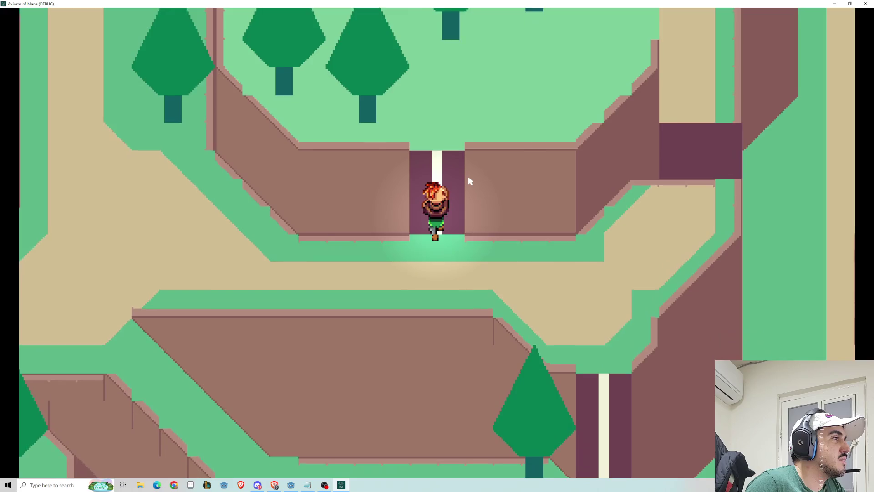
key(Up)
key(Down)
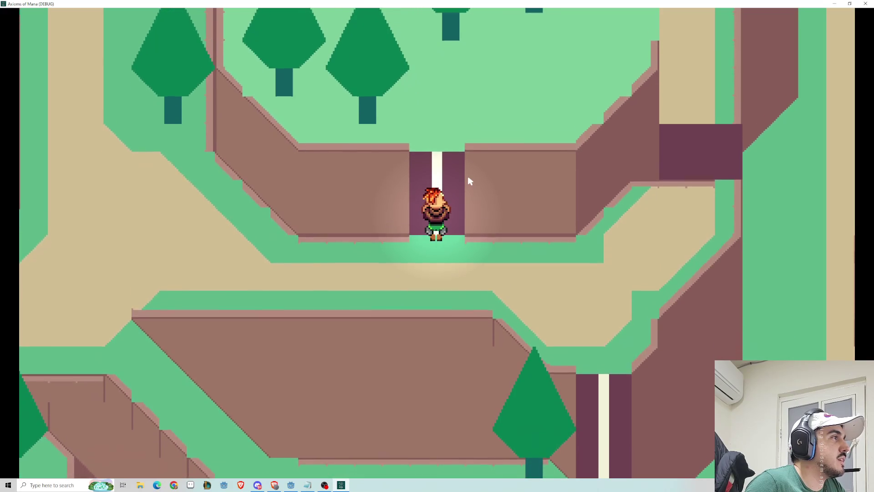
key(Up)
Walk the hero up through the passage to the forest clearing's ramp entrance.
key(Down)
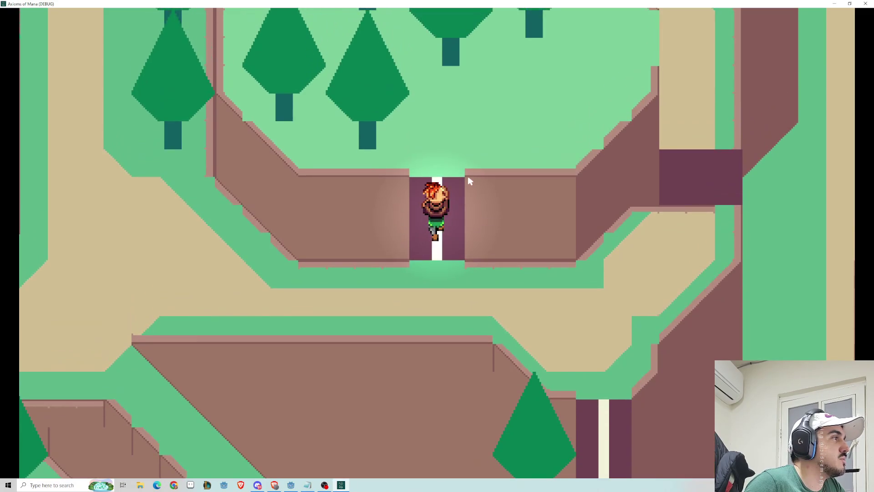
key(Down)
key(Up)
key(Up)
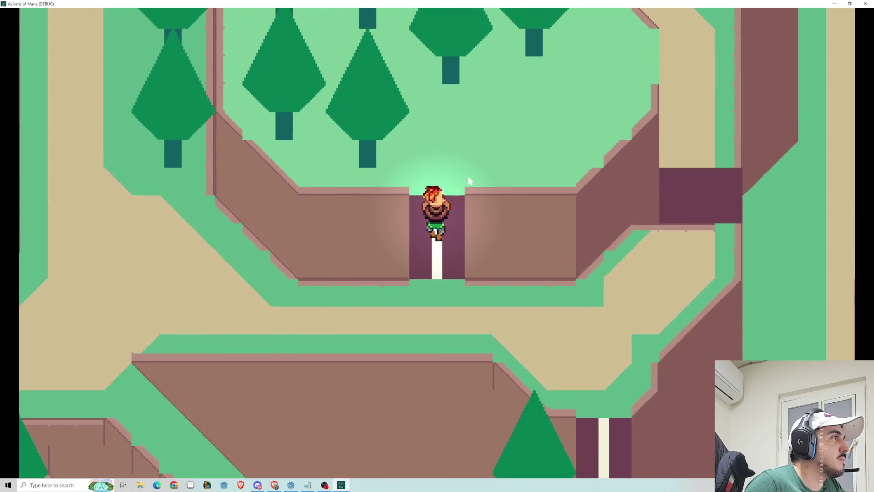
key(Down)
key(Up)
key(Up)
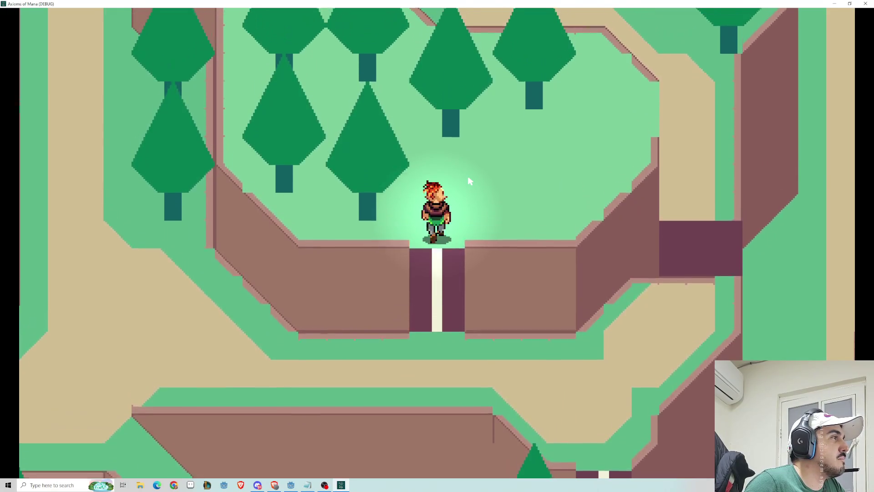
key(Down)
key(Up)
key(Up)
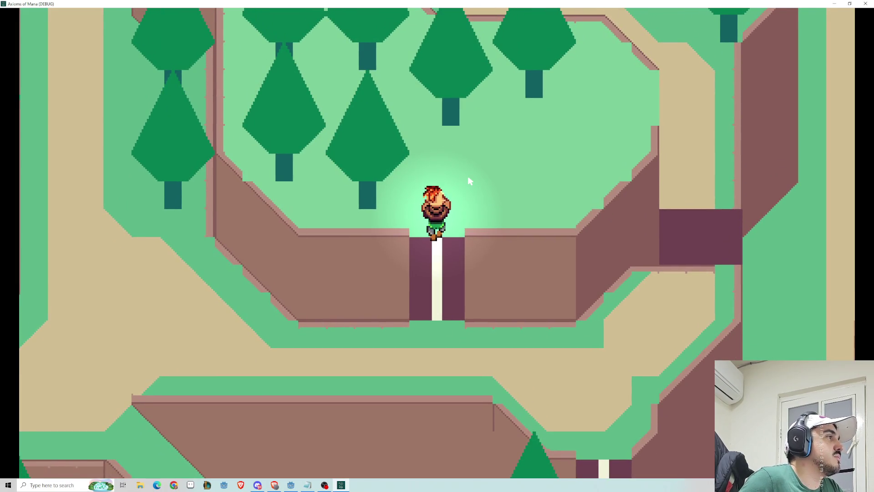
key(Down)
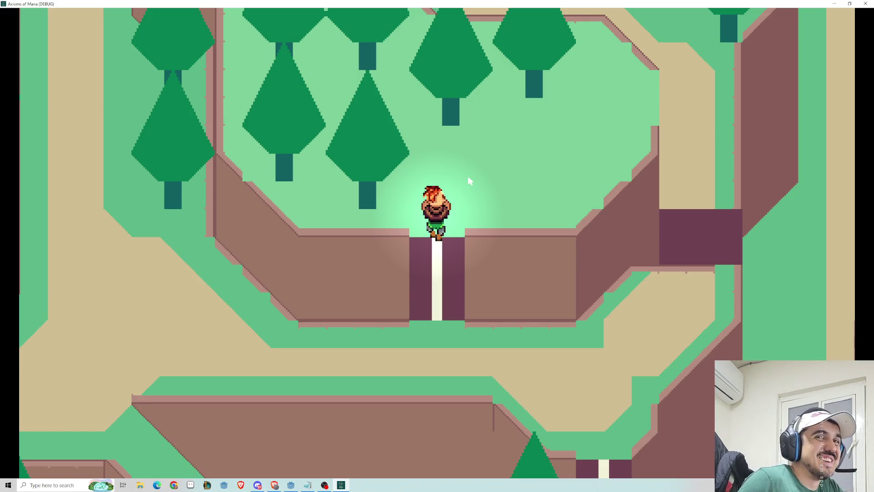
key(Up)
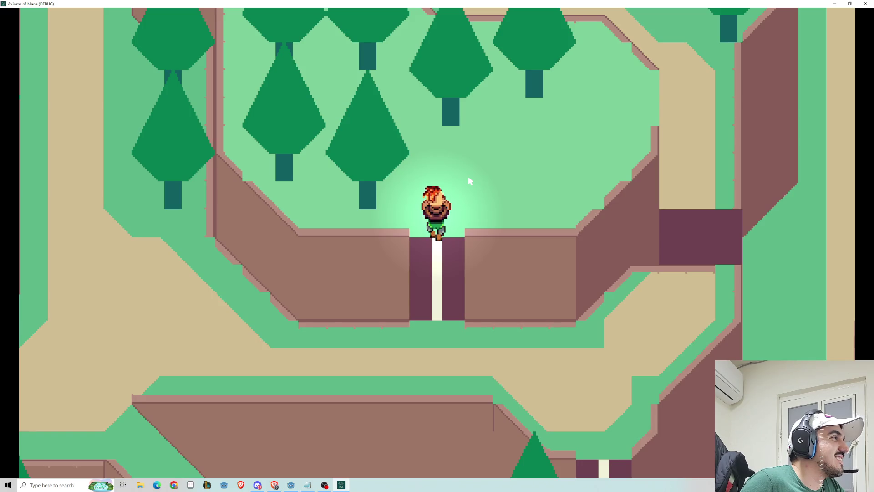
Walk across the clearing and along the top path to open the treasure chest.
key(Up)
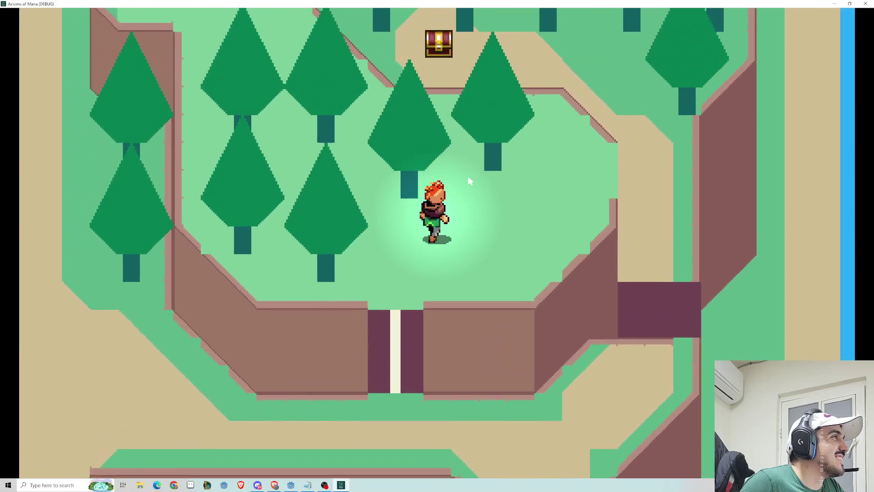
key(Right)
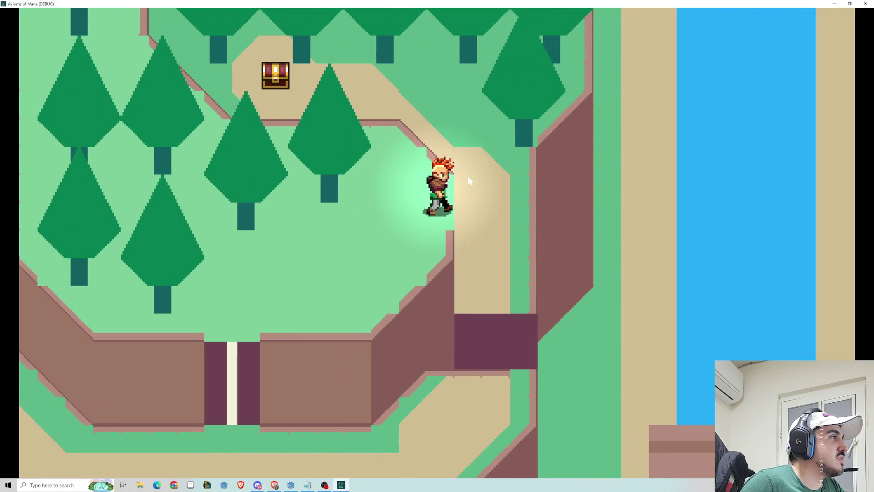
key(Right)
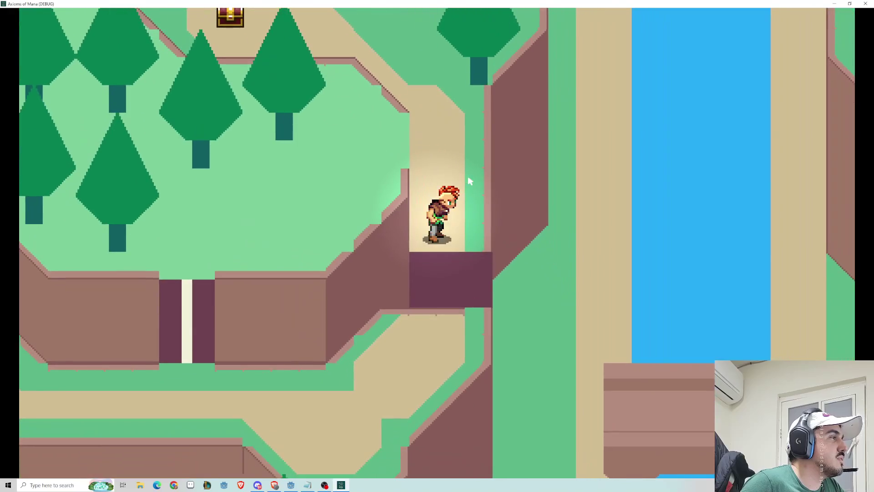
key(Up)
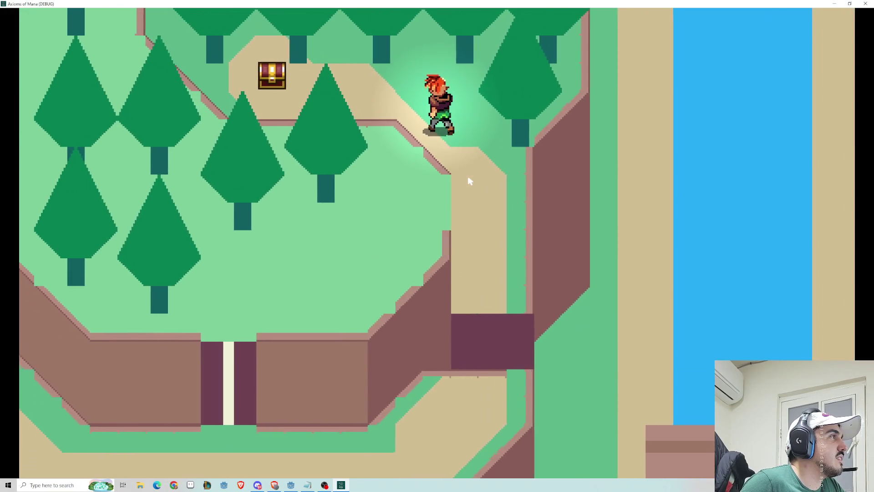
key(Left)
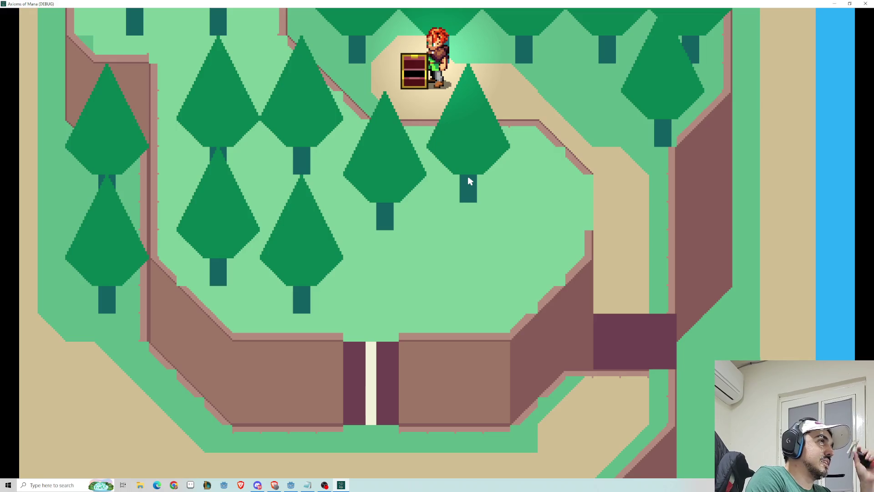
key(Right)
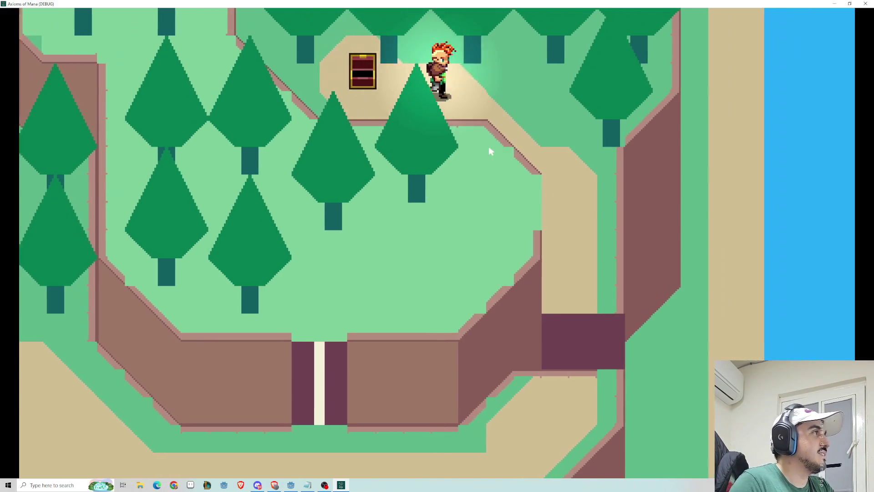
key(Down)
Check the party's item list in the pause menu, then walk down toward the bridge.
key(Escape)
key(Up)
key(Return)
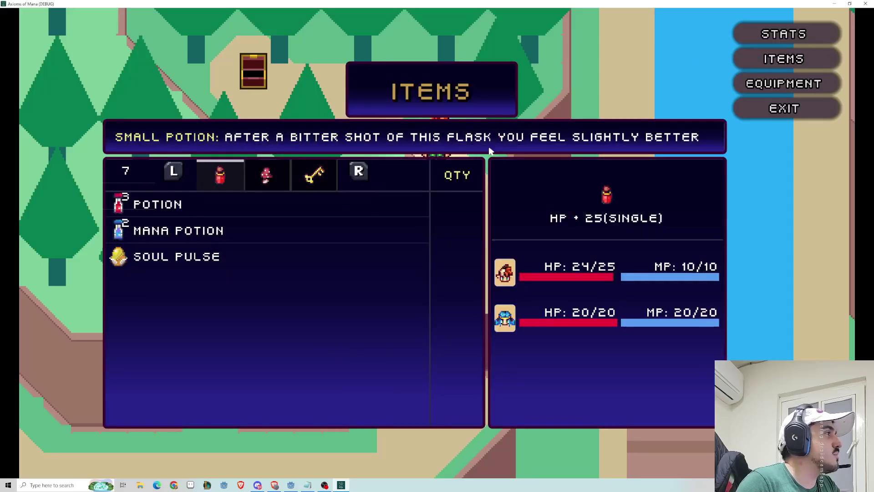
key(Escape)
key(Down)
key(Down)
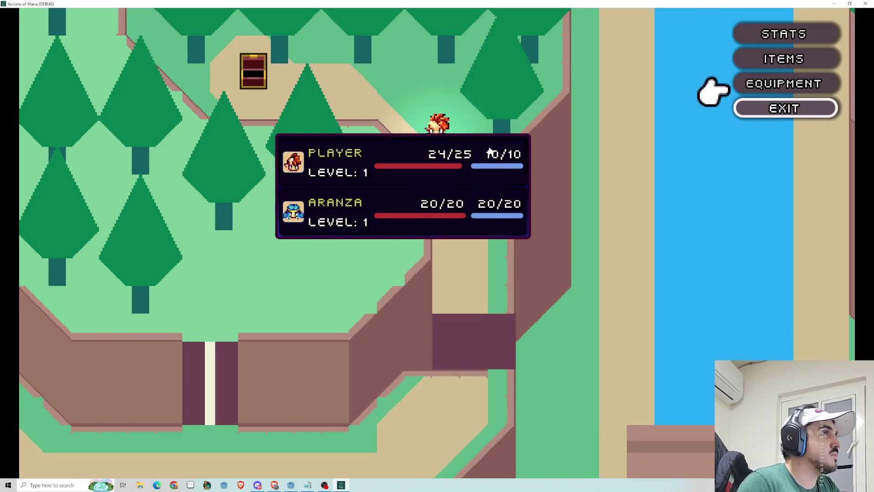
key(Escape)
key(Down)
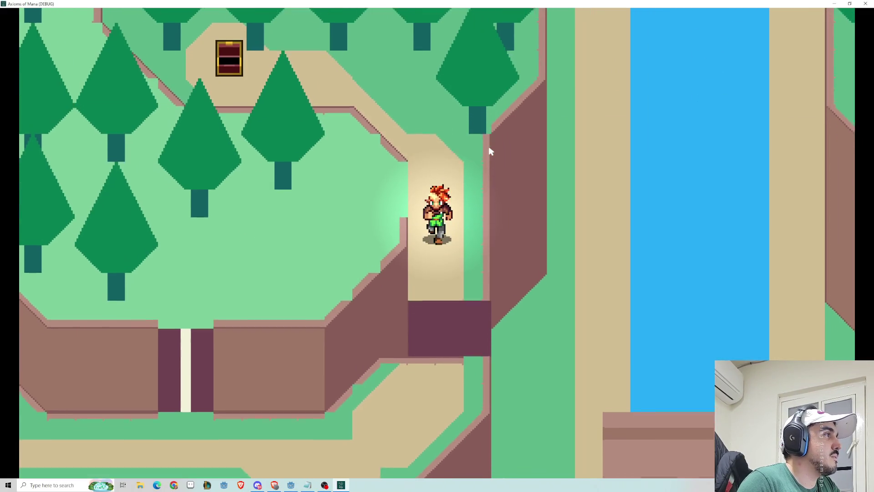
key(Down)
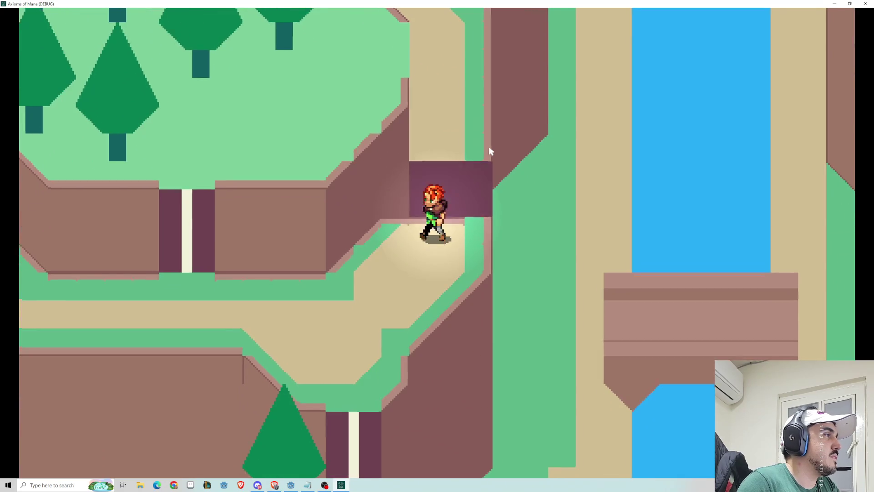
Take the ladder and diagonal ramp down to the sandy shore and strike the snake.
key(Down)
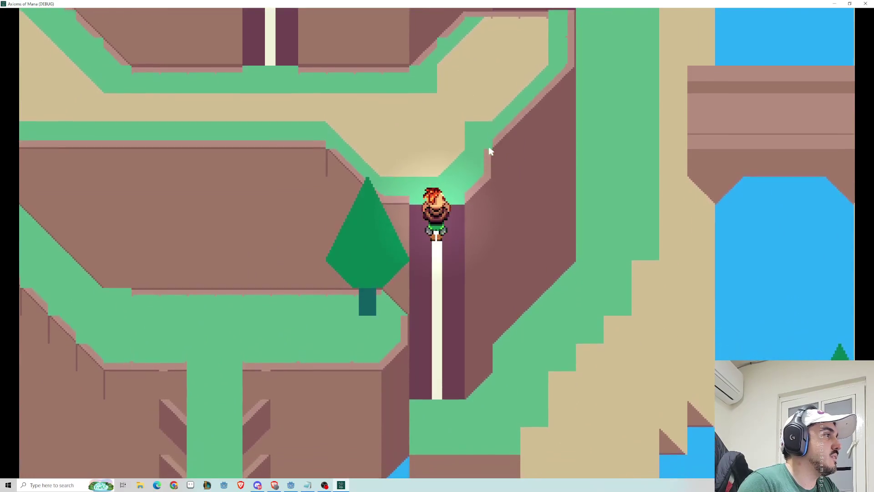
key(Down)
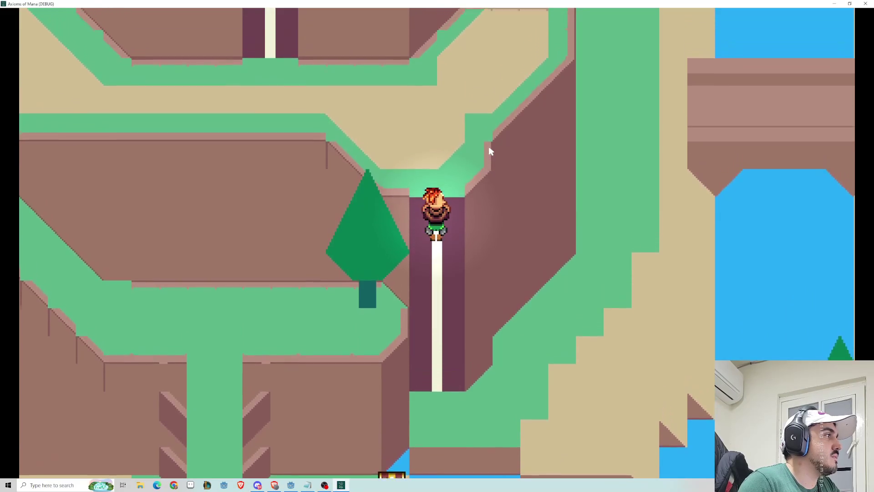
key(Up)
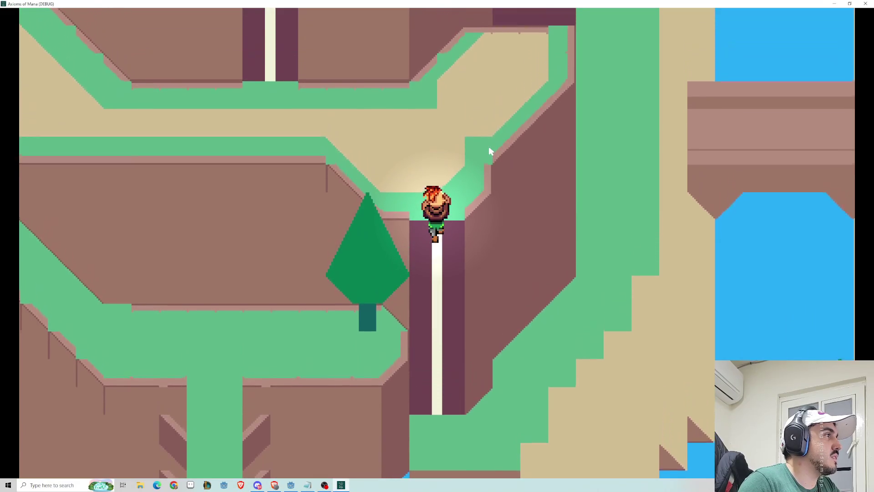
key(Left)
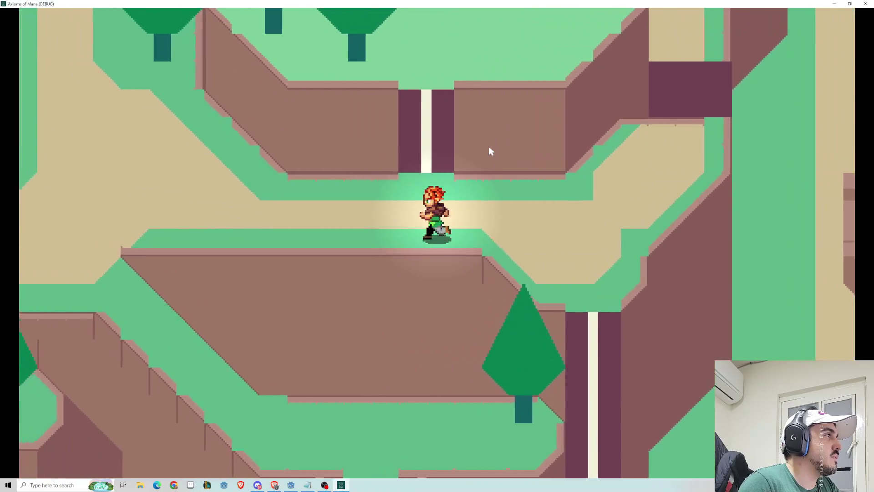
key(Left)
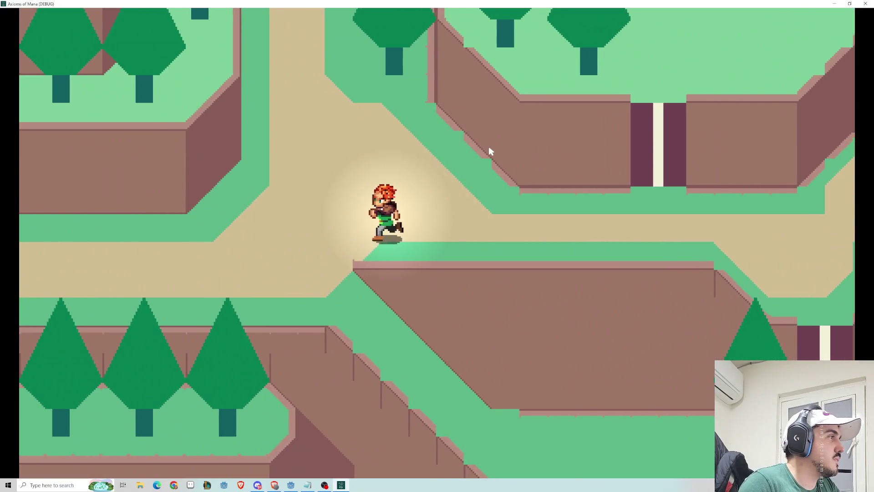
key(Down)
key(Down)
key(Right)
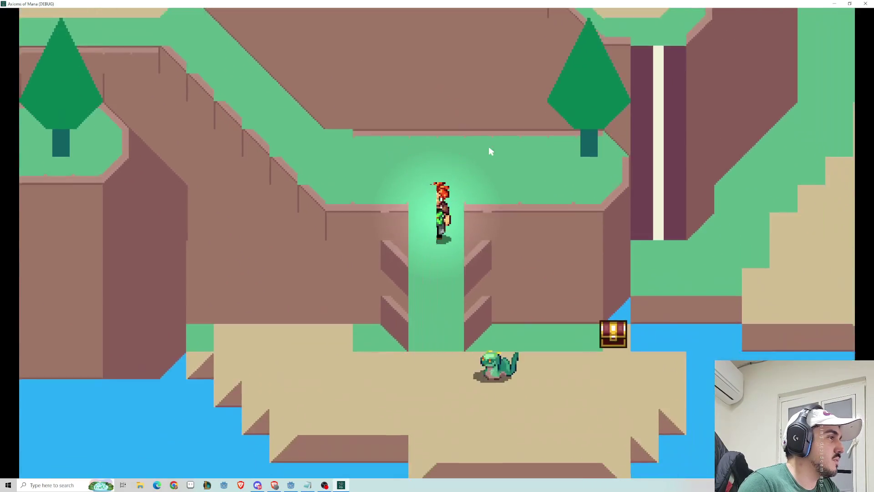
key(Down)
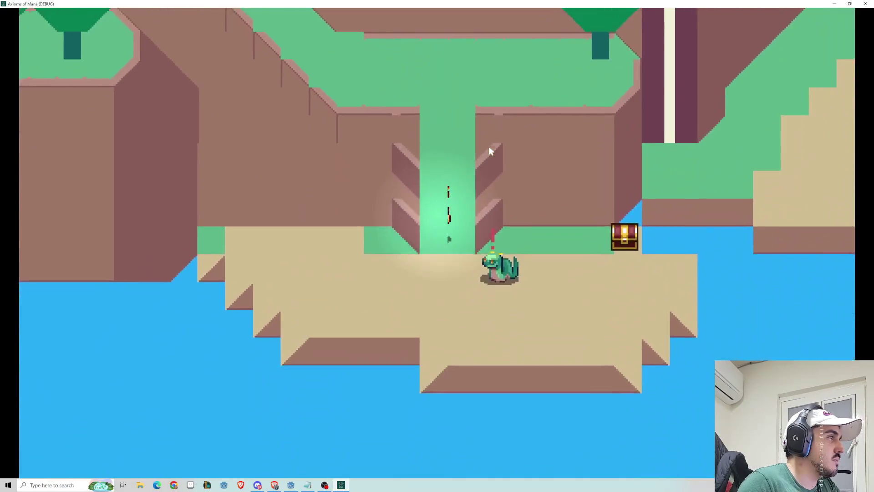
key(space)
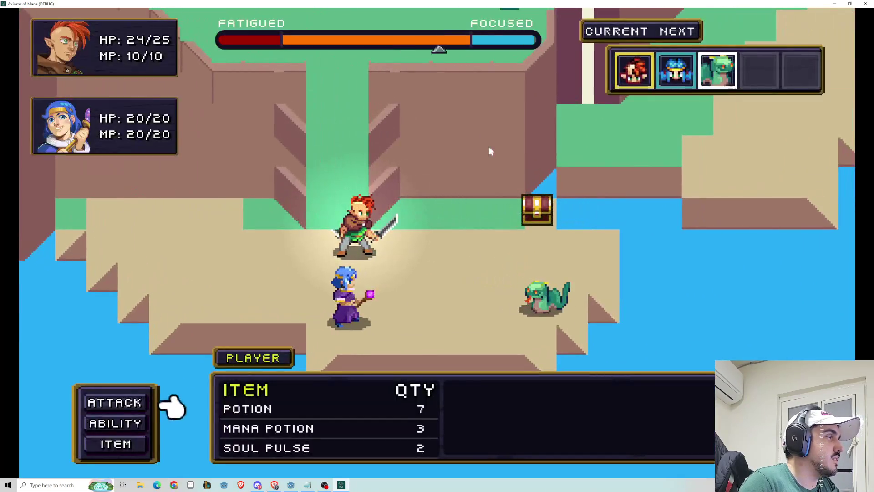
Defeat the snake with warrior and mage attacks, collecting 10 gold, 25 EXP and a Potion.
key(space)
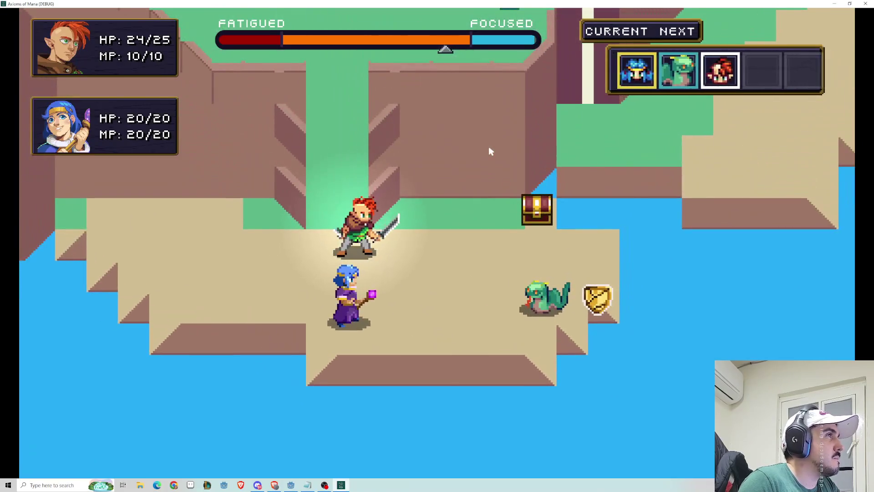
key(Up)
key(Up)
key(Return)
key(Return)
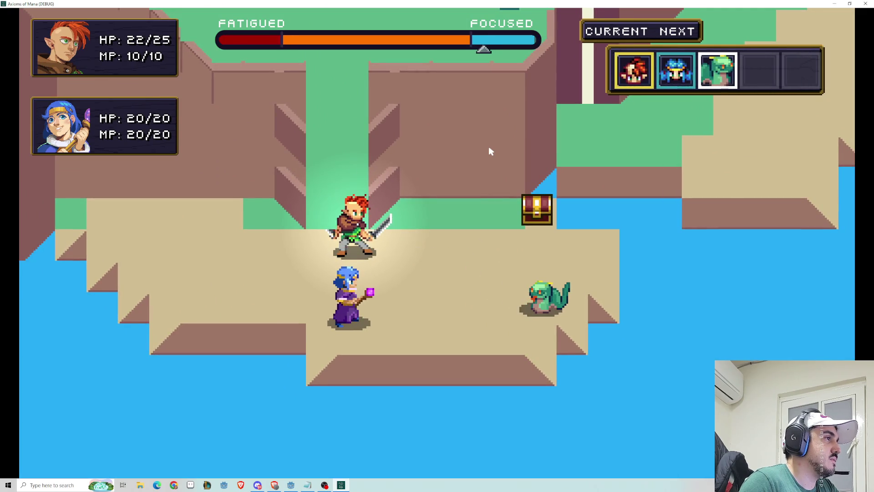
key(Return)
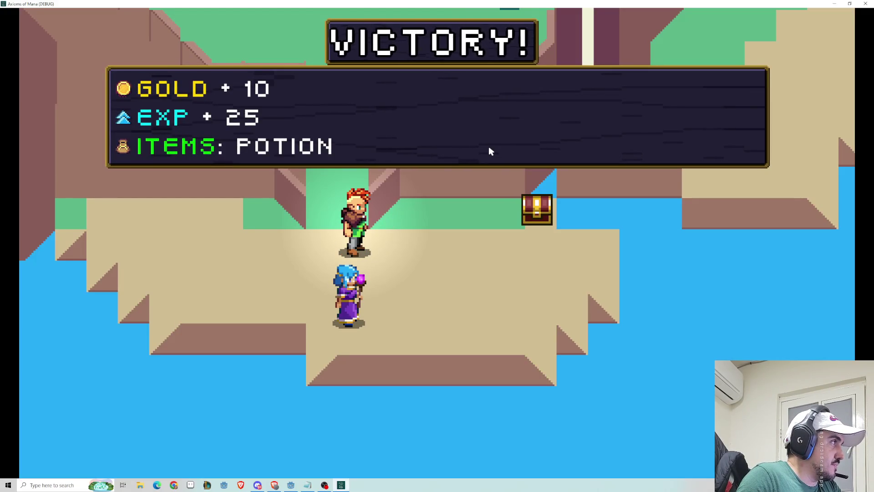
key(Return)
key(Right)
key(Up)
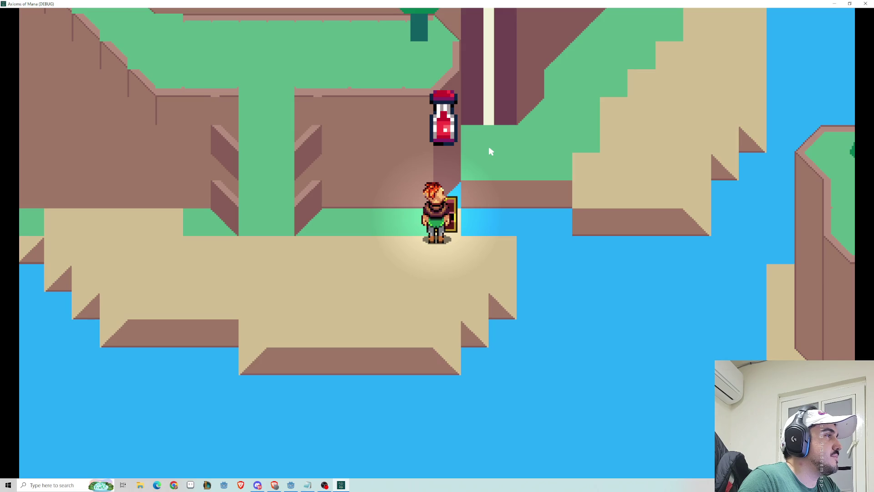
Walk down the slope toward the water, then climb back up the diagonal sand ramp.
key(Up)
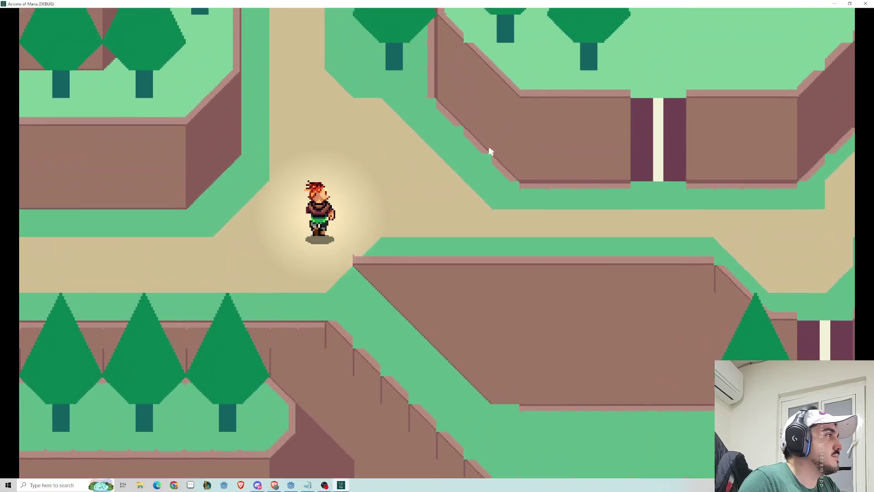
key(Down)
key(Right)
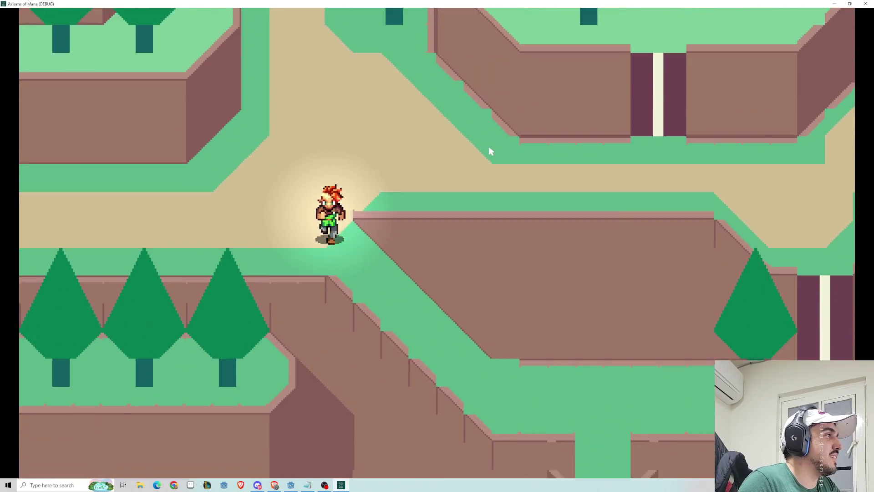
key(Down)
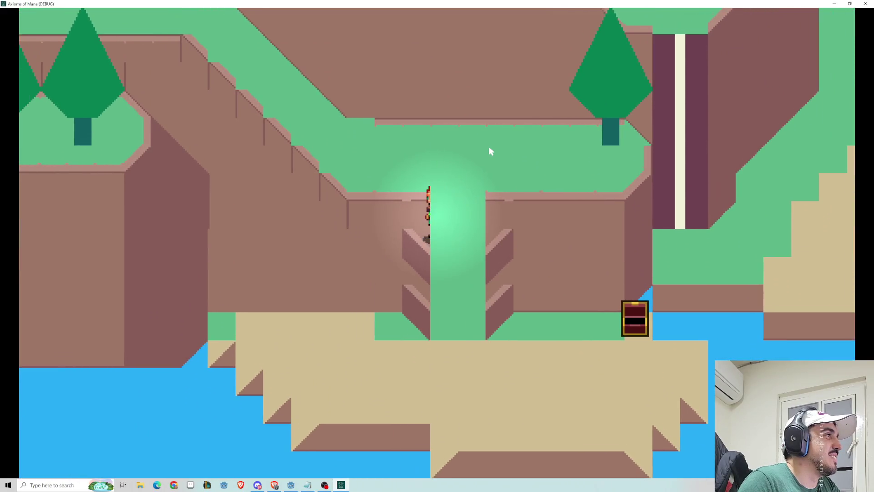
key(Up)
key(Down)
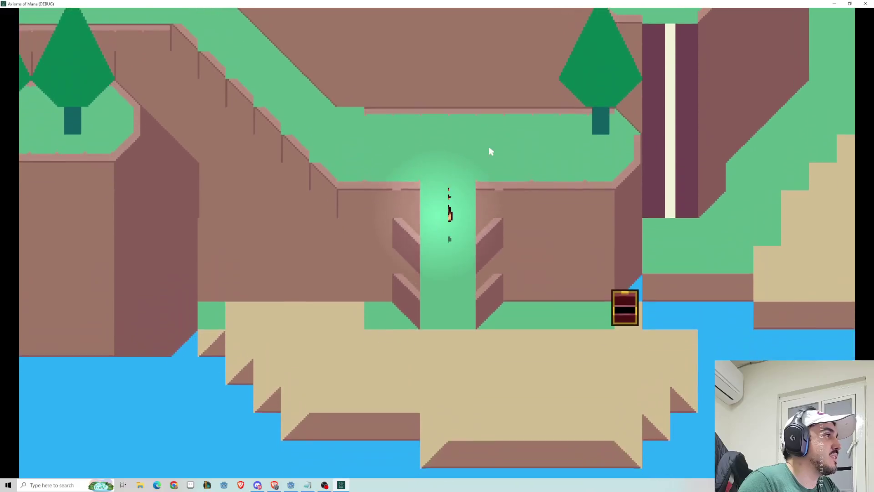
key(Up)
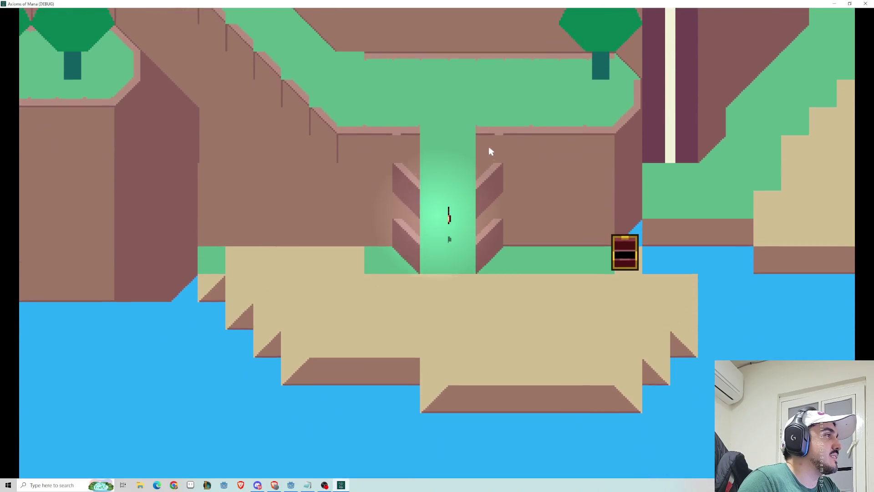
key(Up)
key(Left)
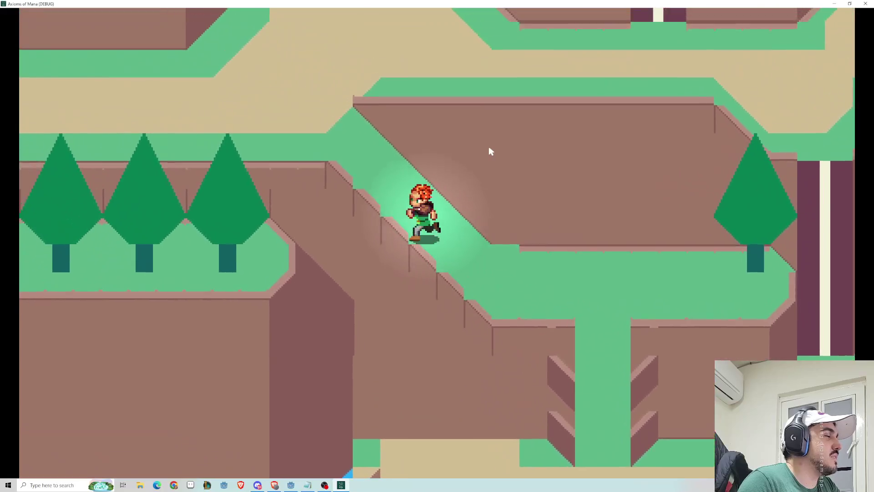
key(Up)
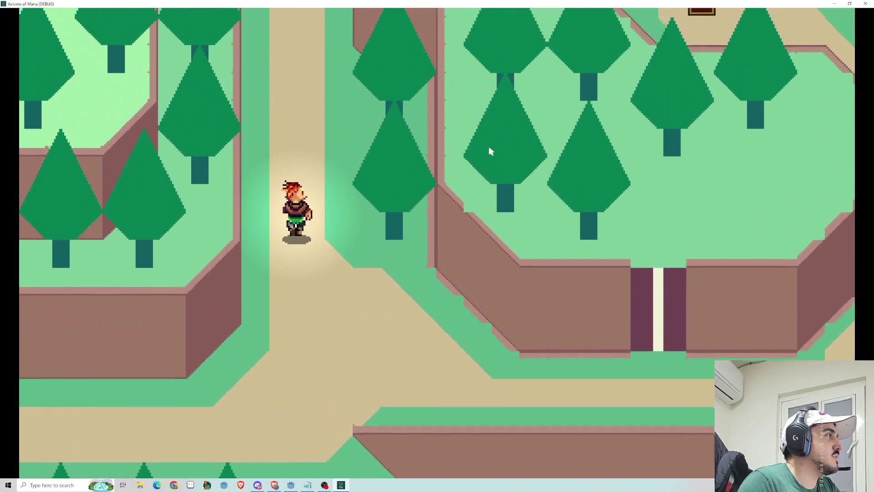
Walk past the wooden sign to the chest, then north along the sandy path off the map.
key(Up)
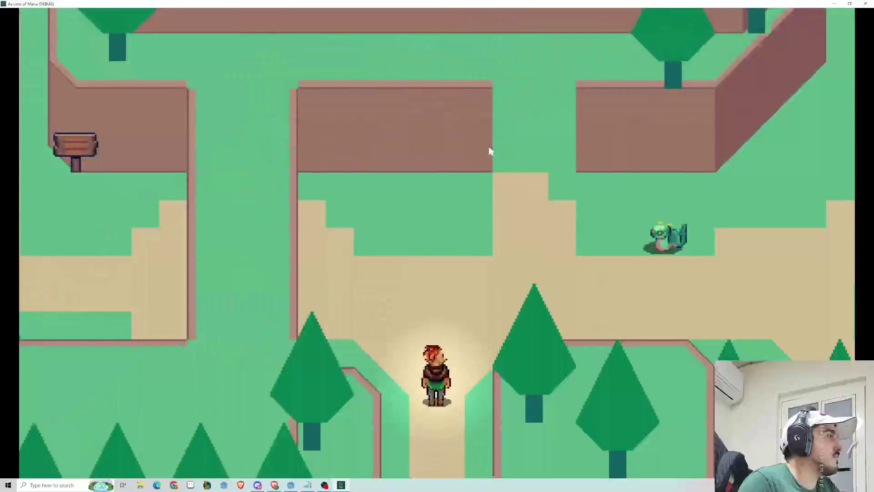
key(Up)
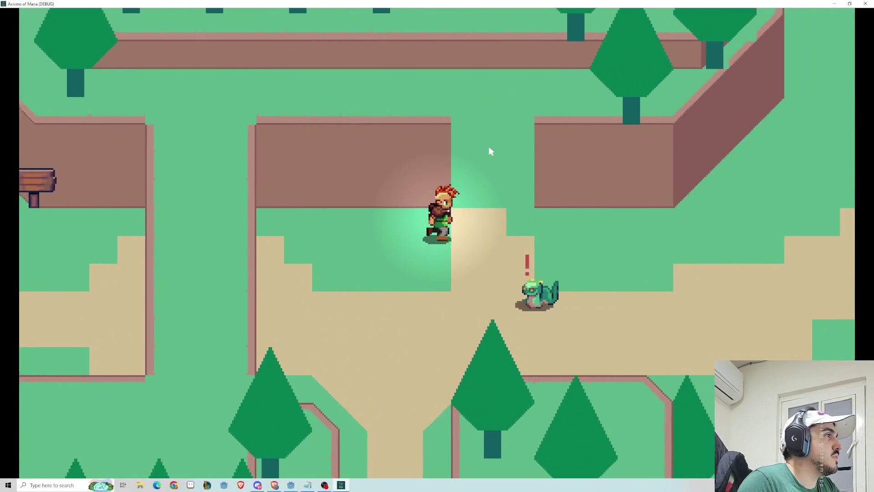
key(Left)
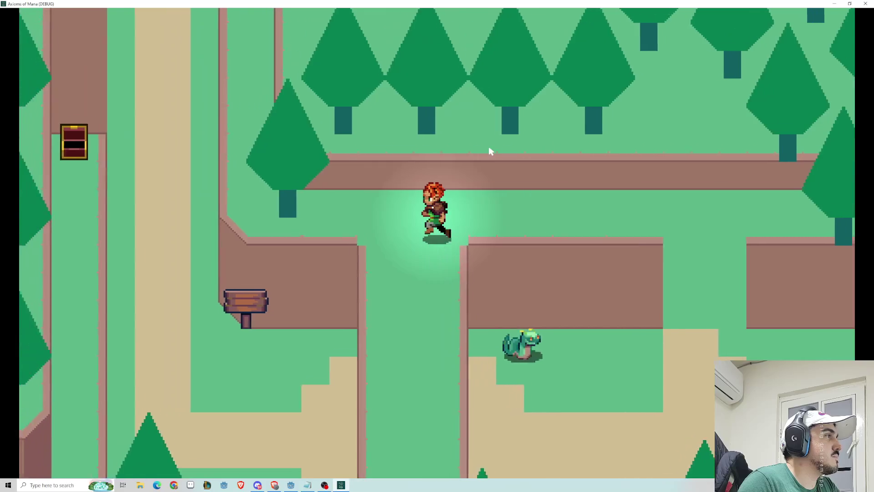
key(Down)
key(Up)
key(Left)
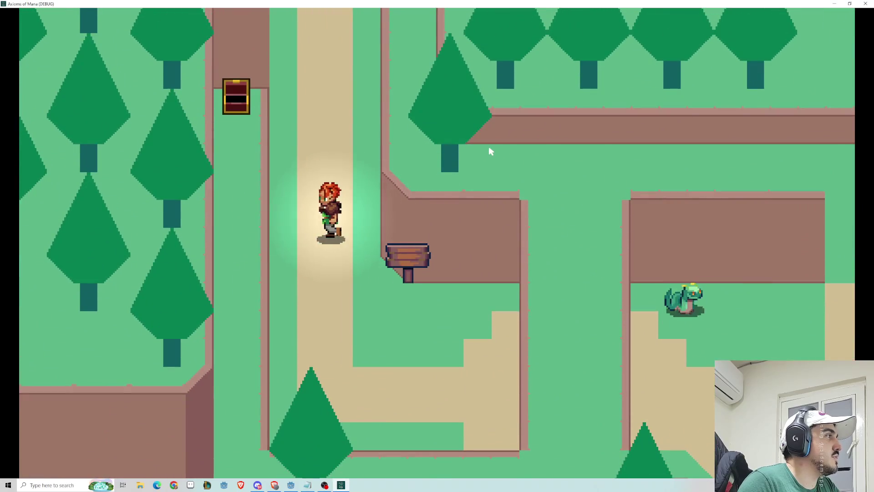
key(Up)
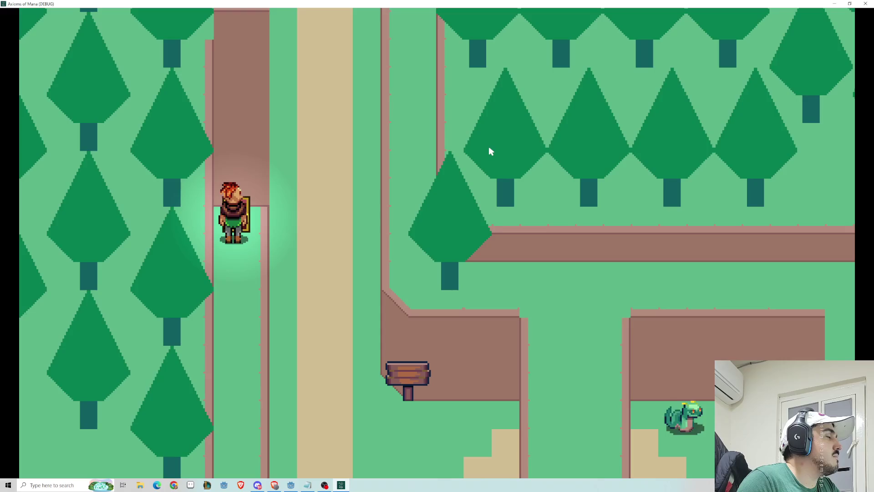
key(Down)
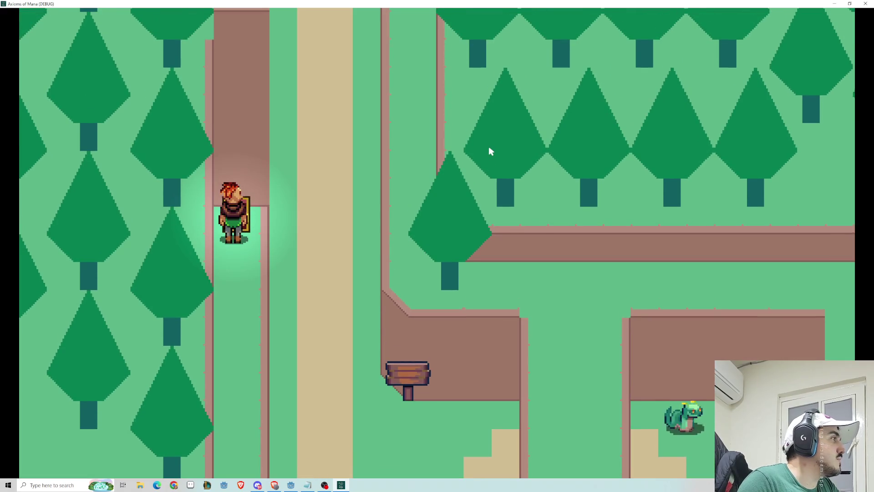
key(Right)
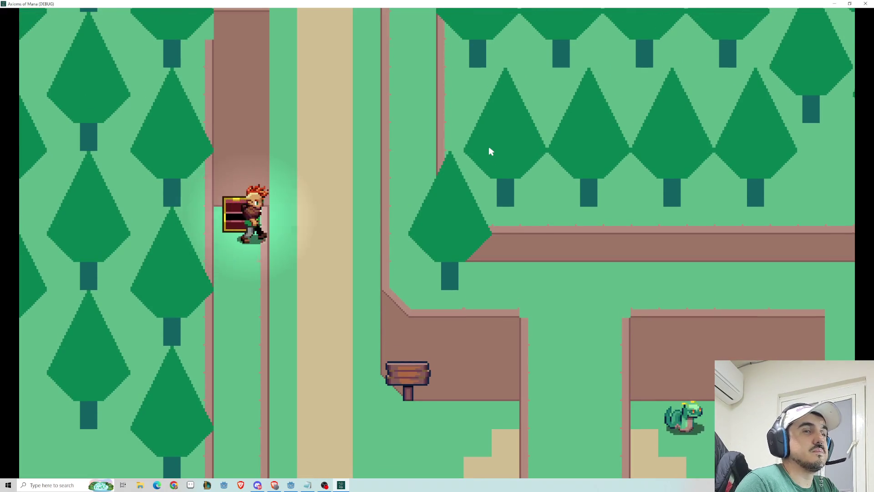
key(Up)
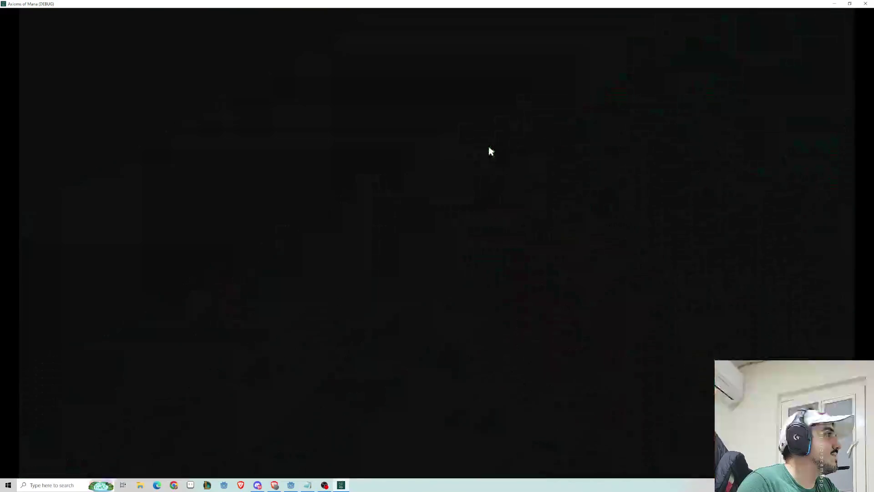
key(Left)
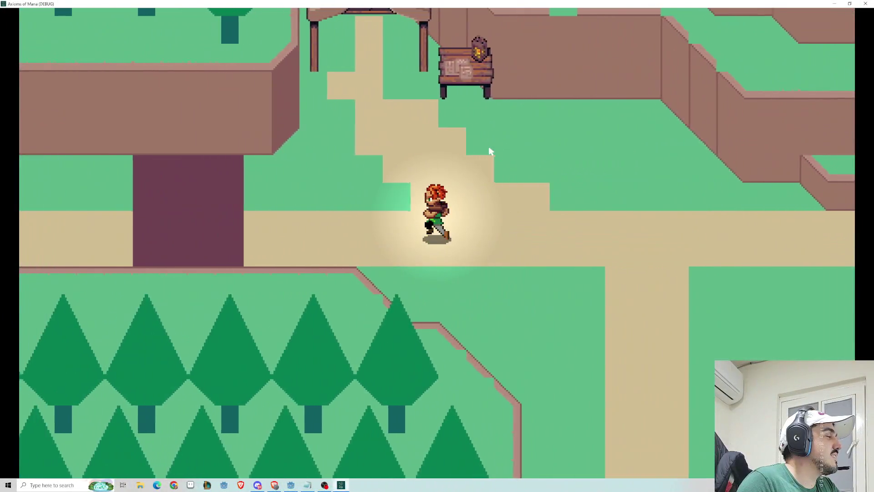
Walk the hero left and right along the town path across the purple stairs.
key(Right)
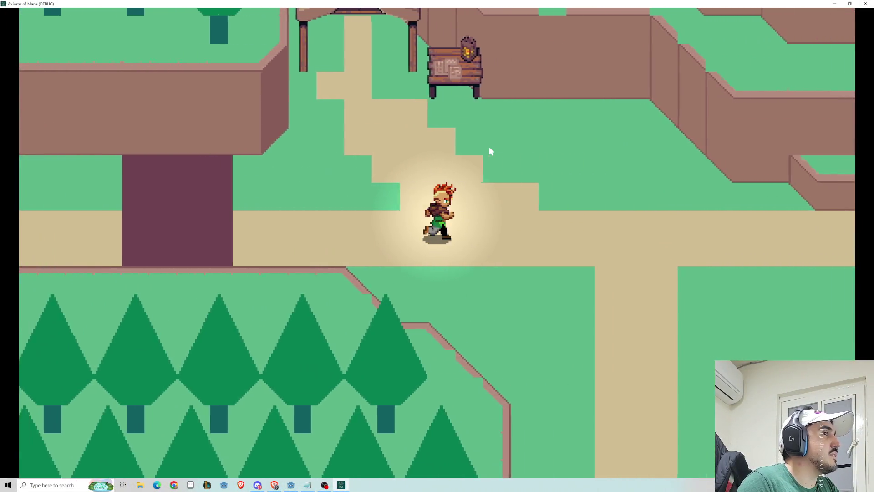
key(Left)
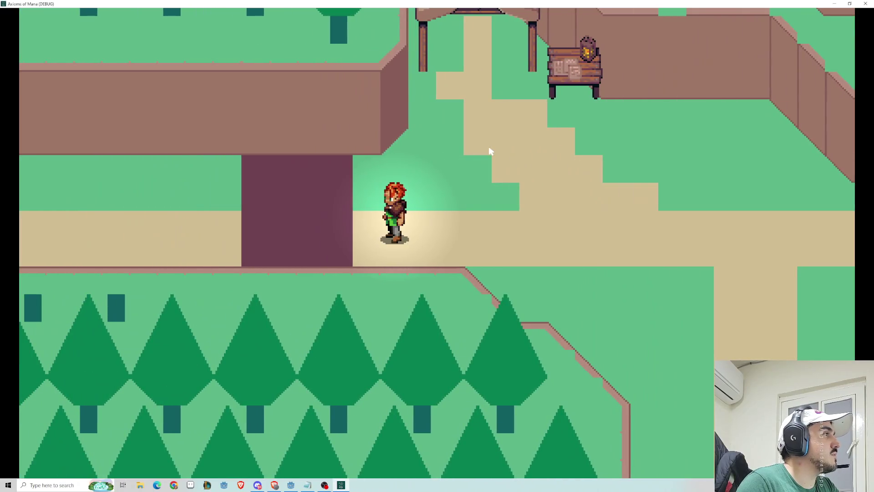
key(Left)
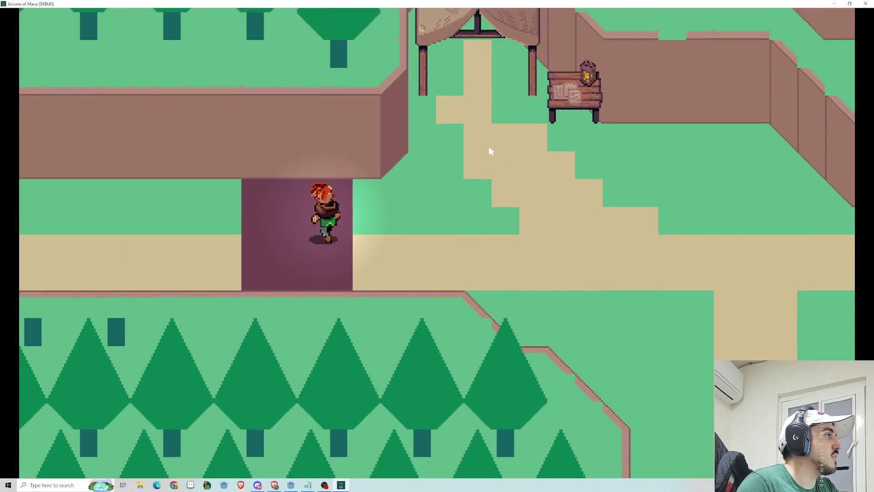
key(Right)
key(Left)
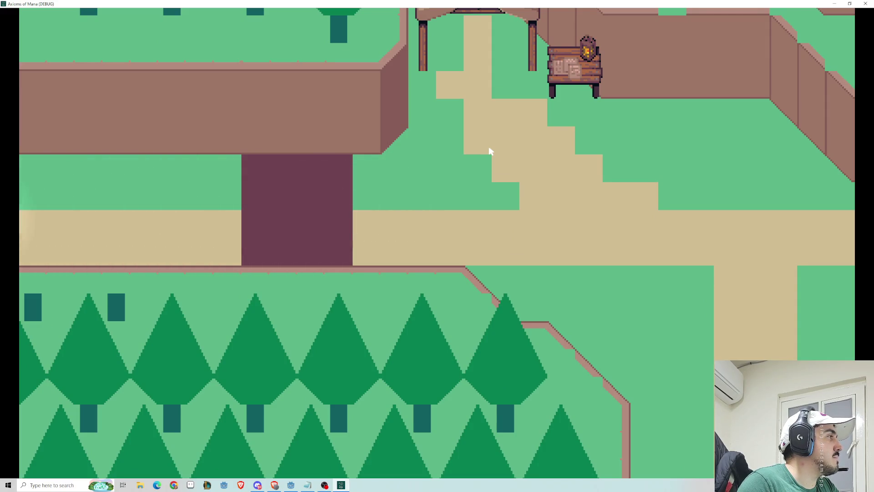
key(Right)
key(Left)
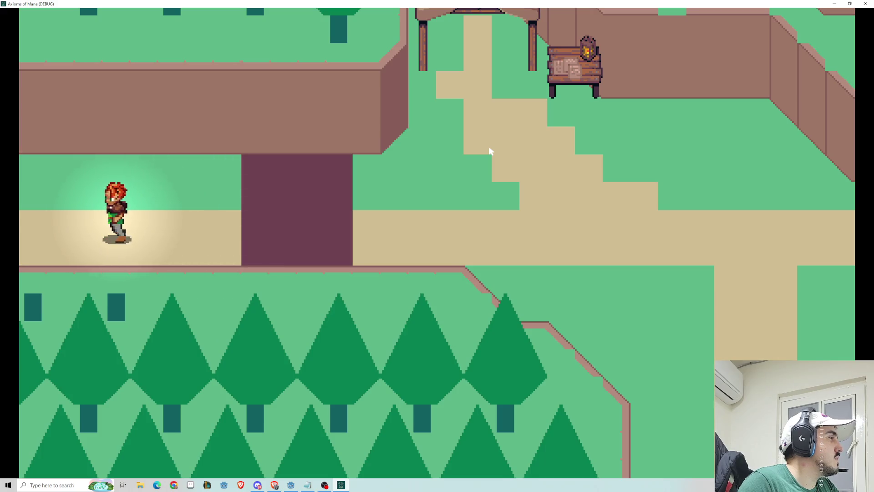
key(Left)
key(Right)
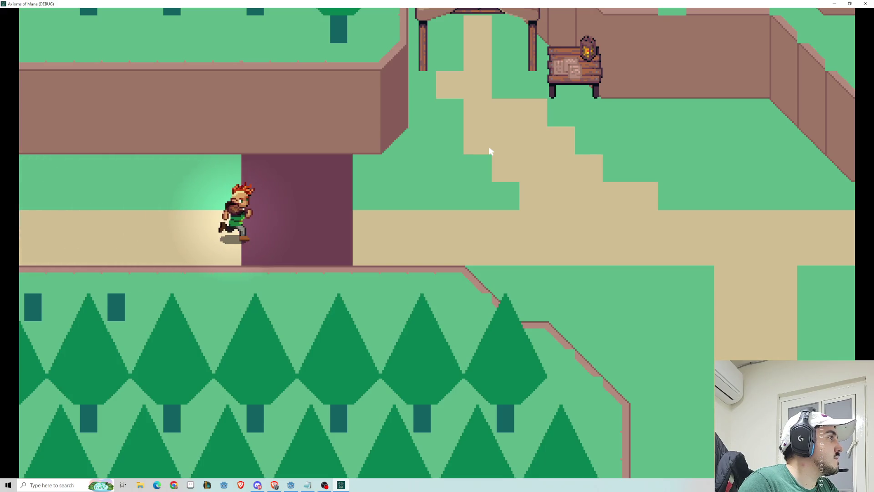
Run right, step into the purple stairway twice, then continue east along the sand path.
key(Right)
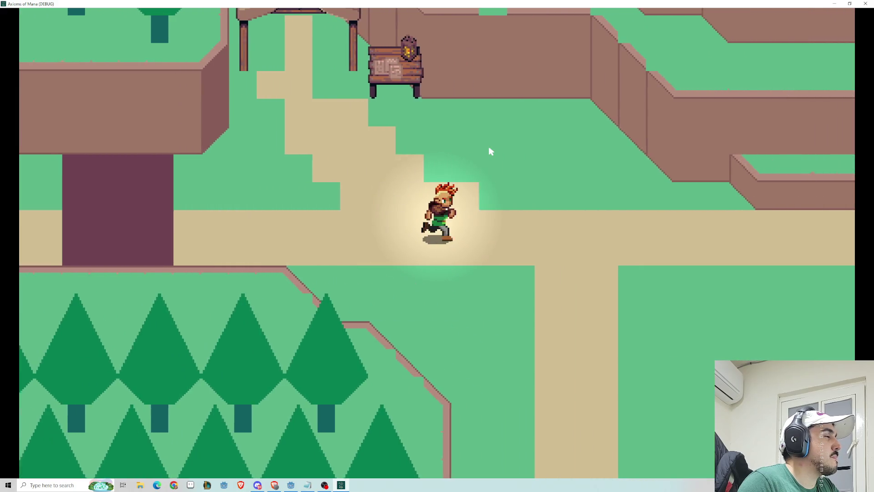
key(Right)
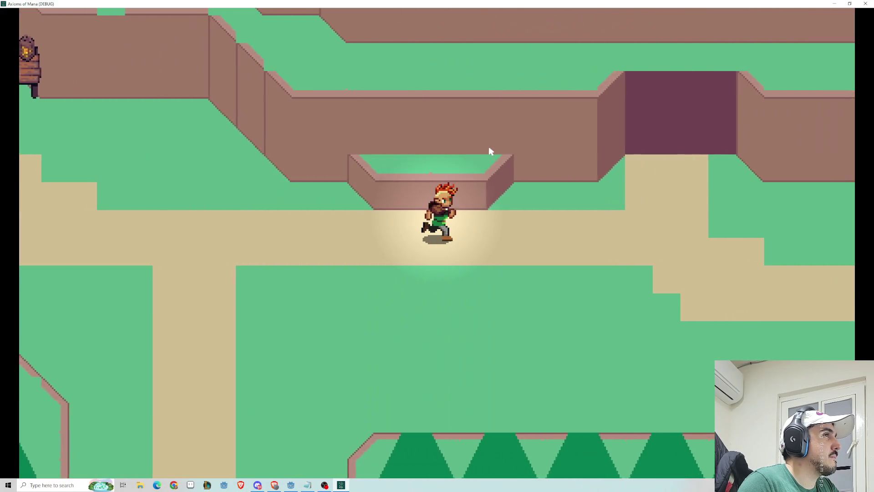
key(Up)
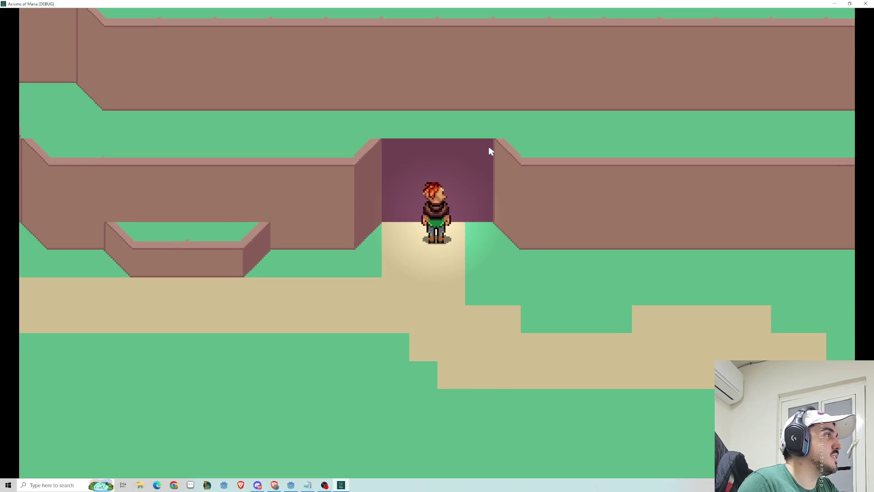
key(Down)
key(Right)
key(Up)
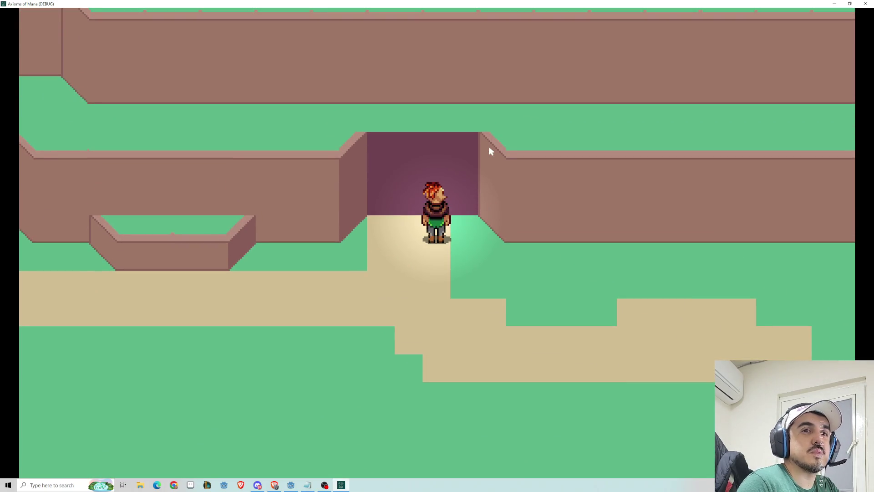
key(Down)
key(Right)
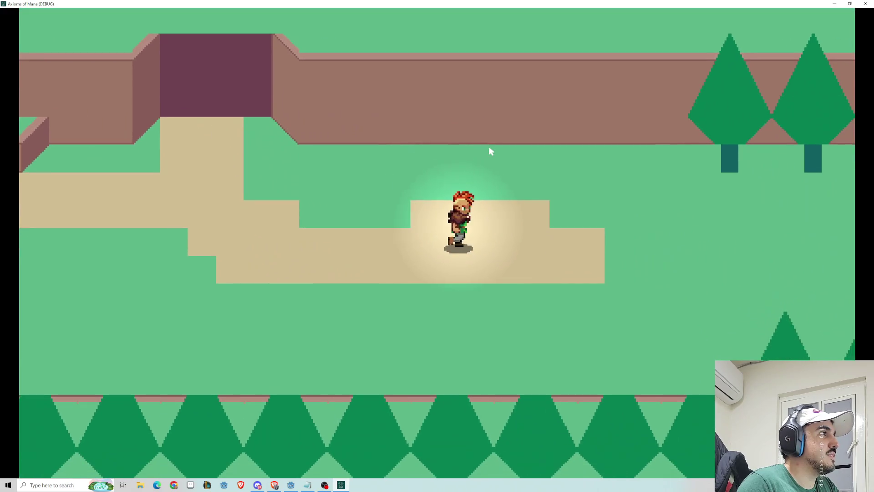
Run the hero east through the forest maps toward the goblin-guarded building.
key(Right)
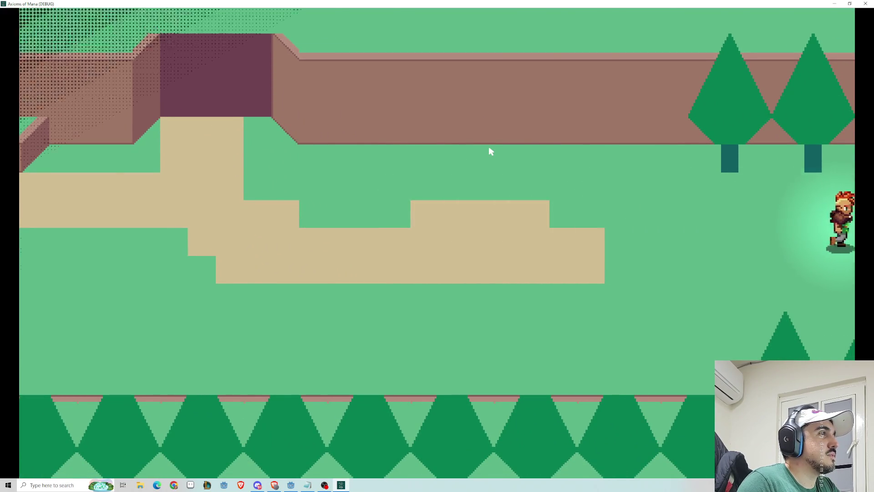
key(Right)
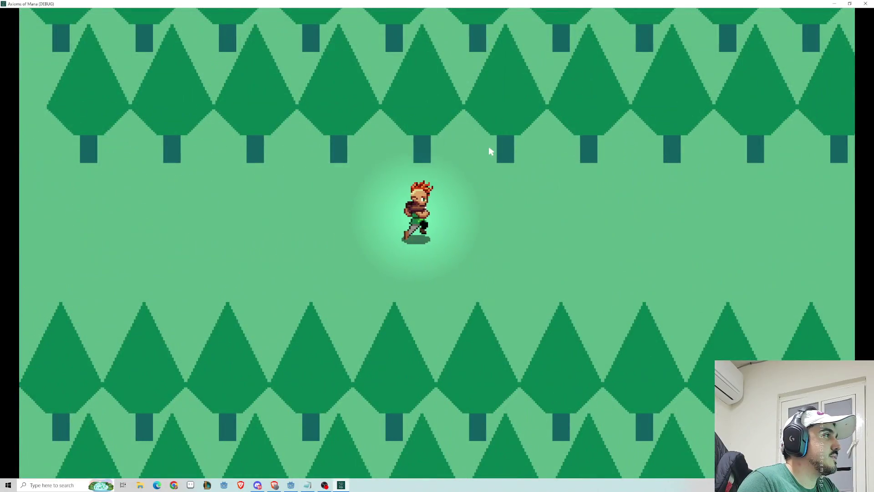
key(Right)
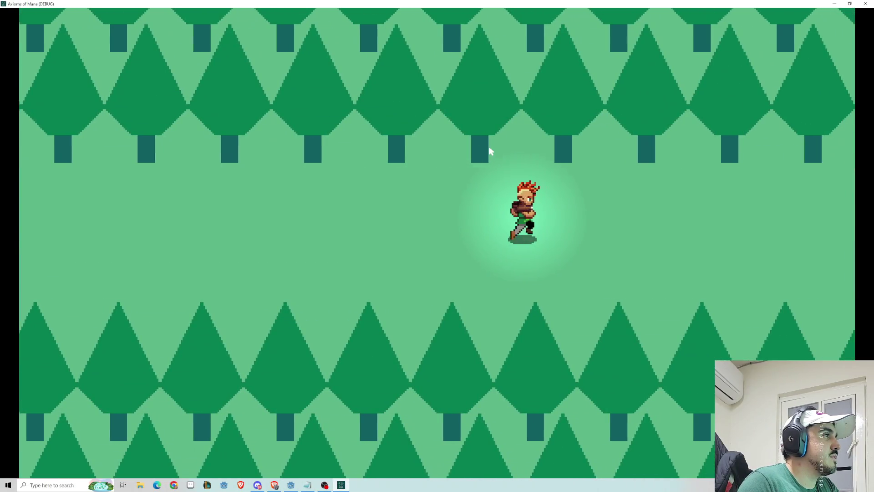
key(Right)
key(Down)
key(Left)
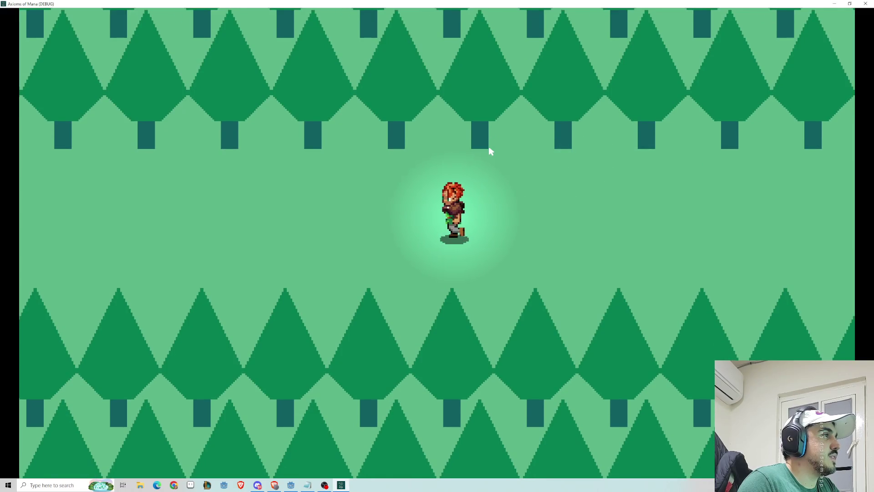
key(Right)
key(Right)
key(Down)
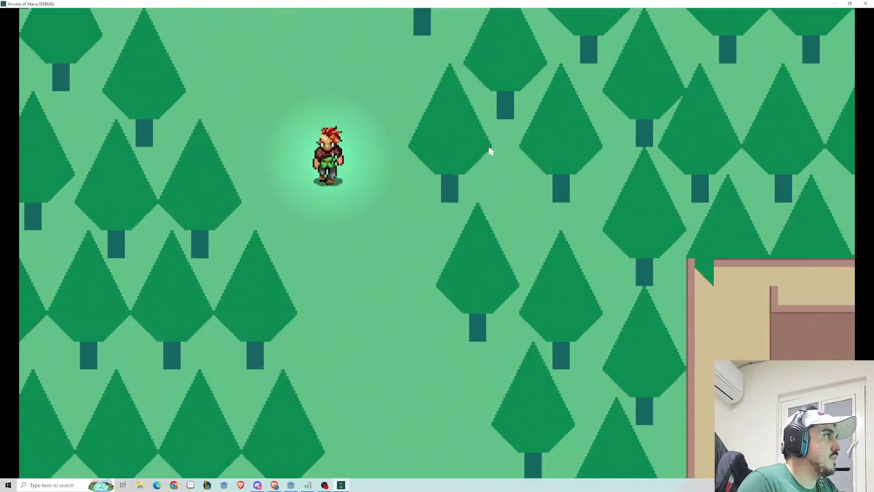
key(Right)
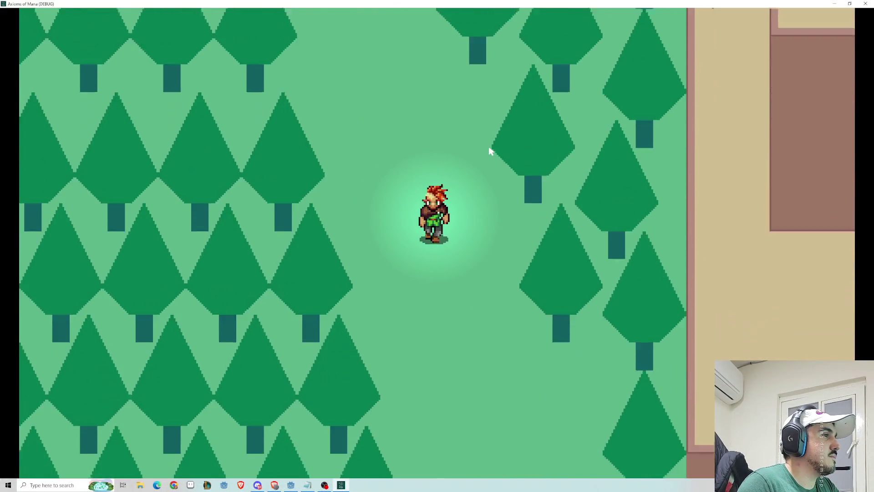
key(Right)
Maneuver past the two goblins and through the building's gap into the courtyard.
key(Down)
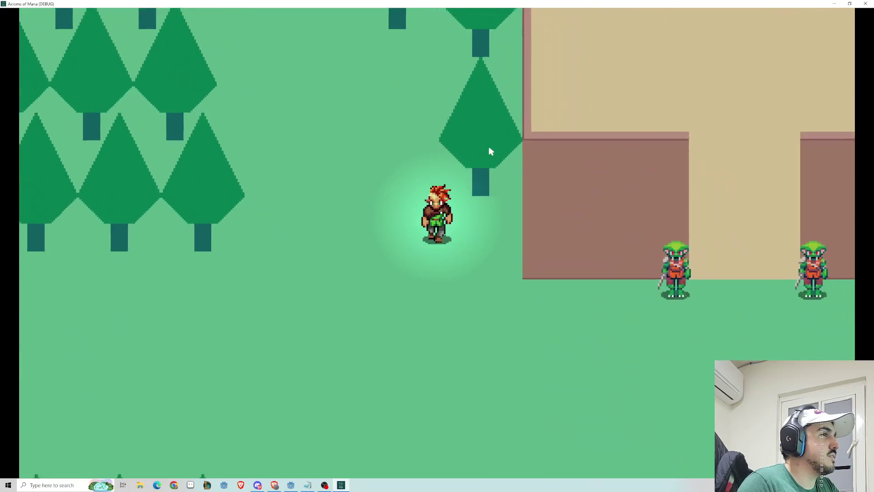
key(Right)
key(Up)
key(Right)
key(Down)
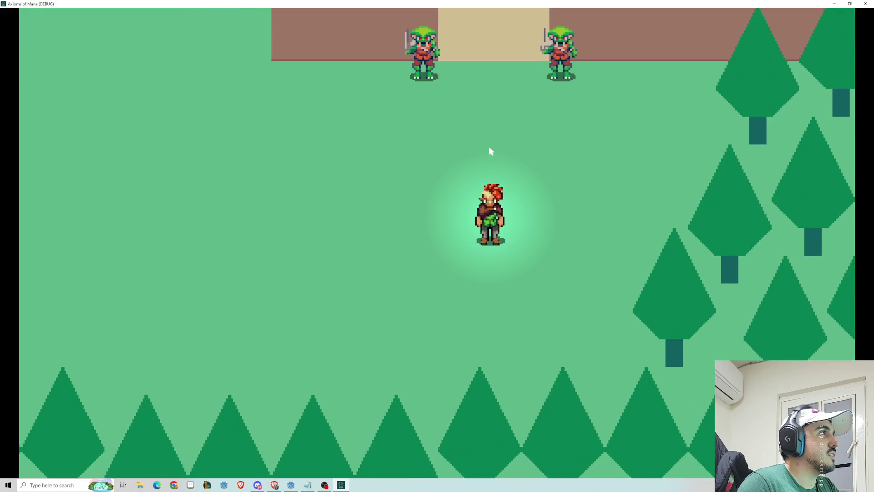
key(Up)
key(Left)
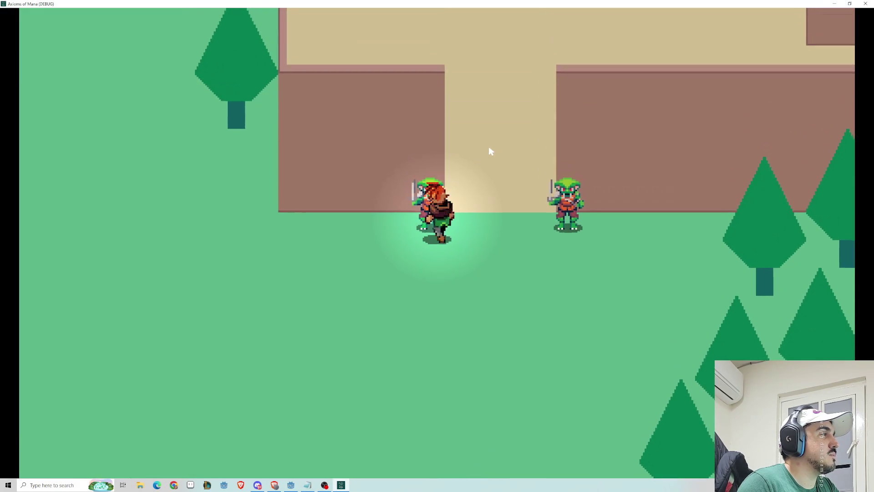
key(Right)
key(Up)
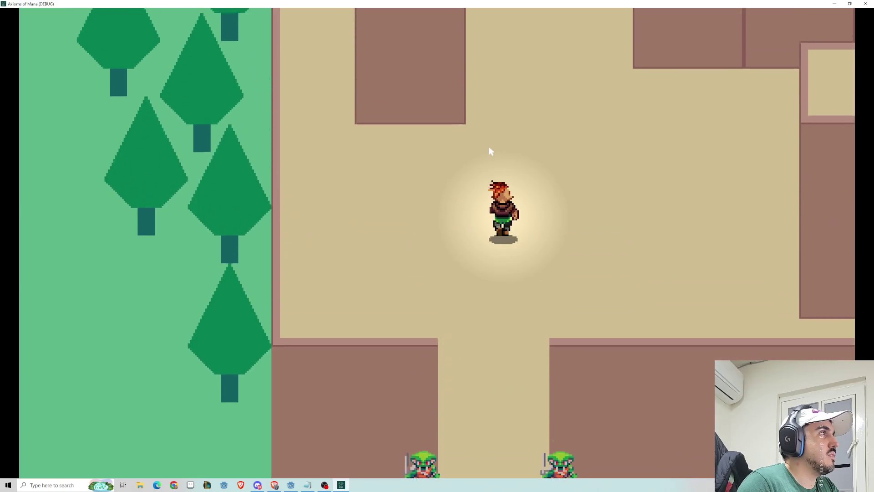
key(Right)
key(Down)
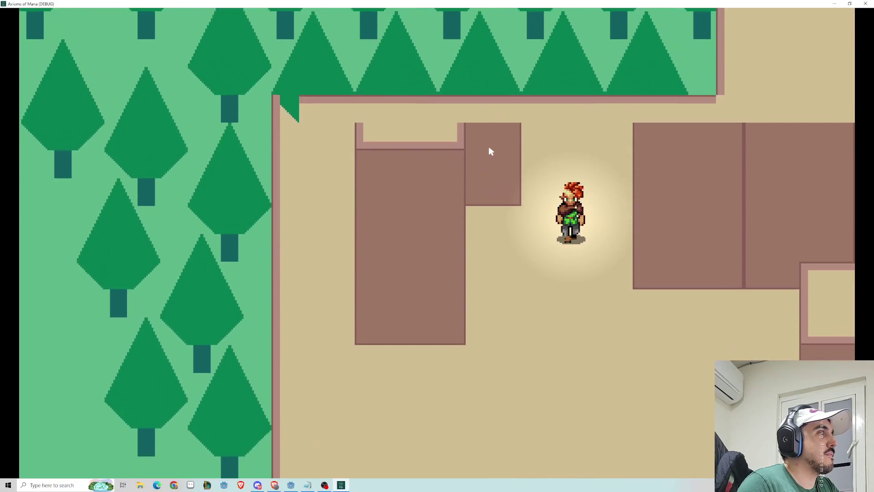
Head back through the gap and run west into the blue slime, starting a First Strike battle.
key(Down)
key(Left)
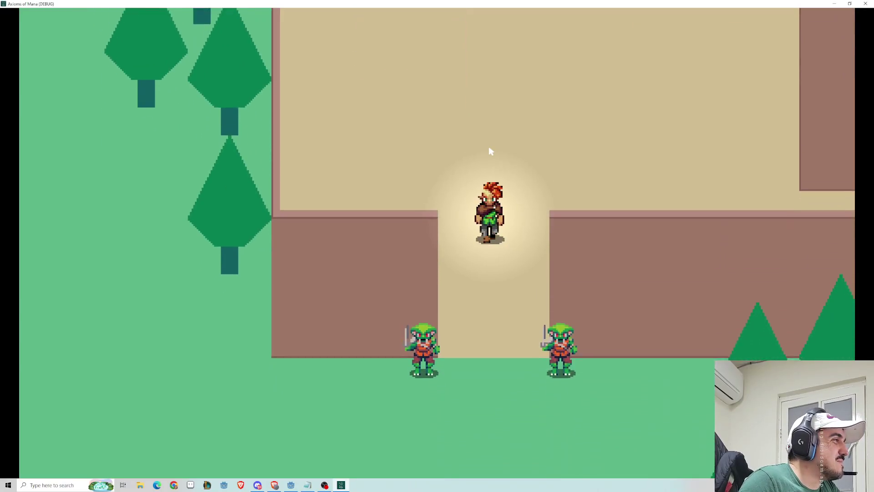
key(Down)
key(Left)
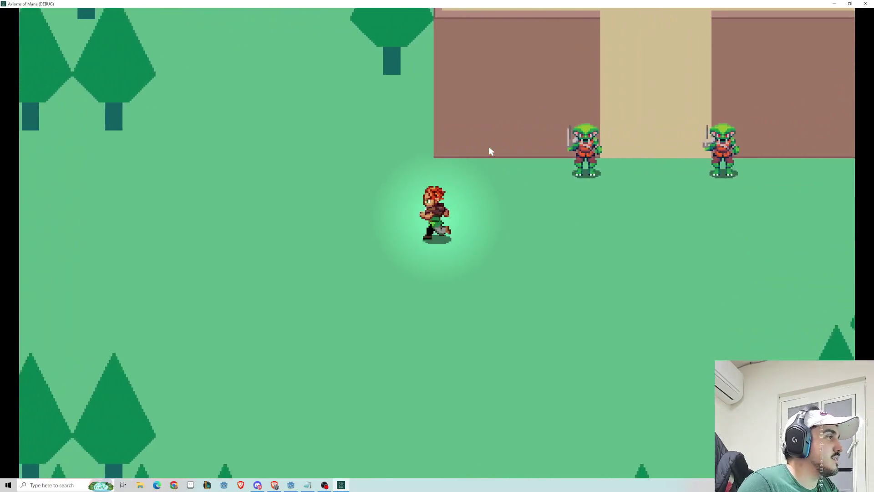
key(Left)
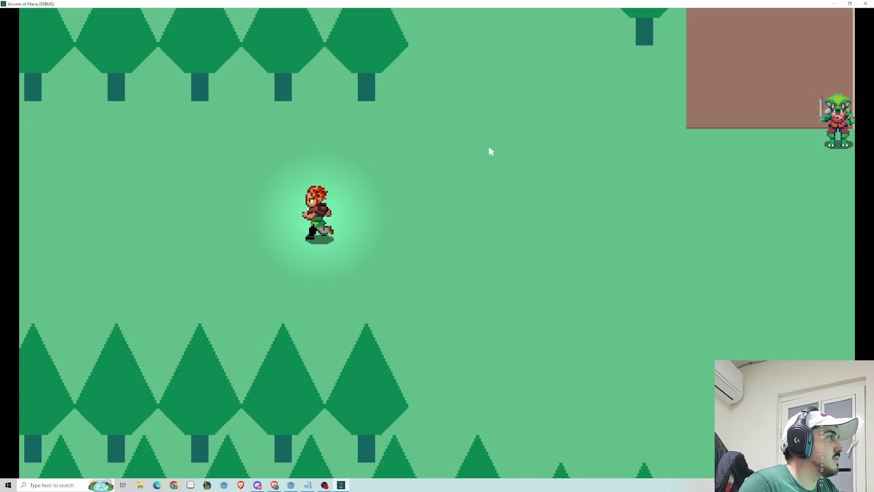
key(Left)
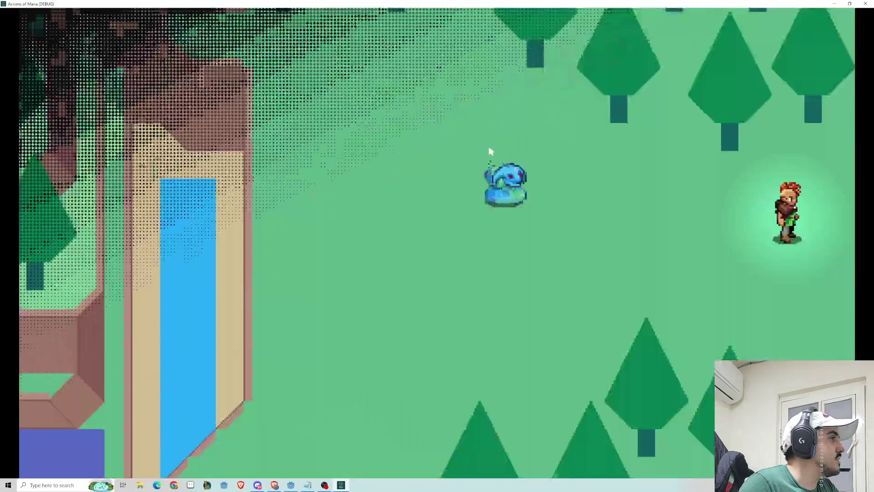
key(Left)
Start the battle against the blue slime and have the hero use Spin Attack on all enemies.
key(space)
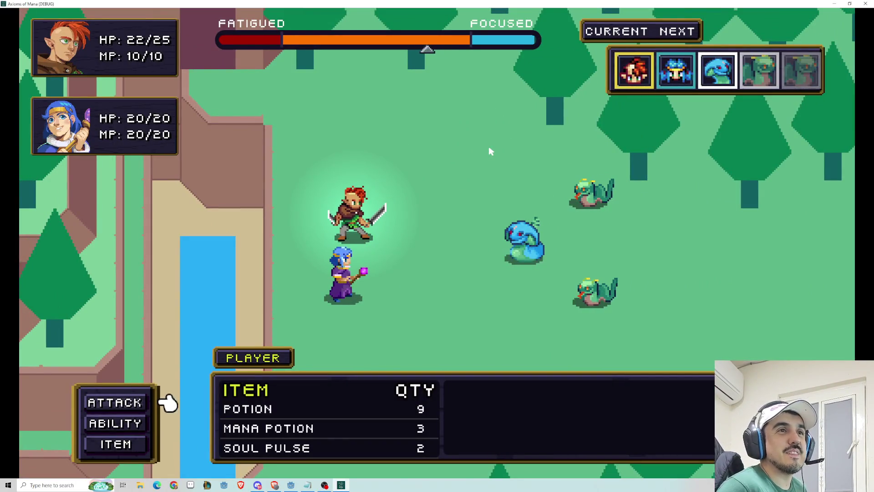
key(Return)
key(Up)
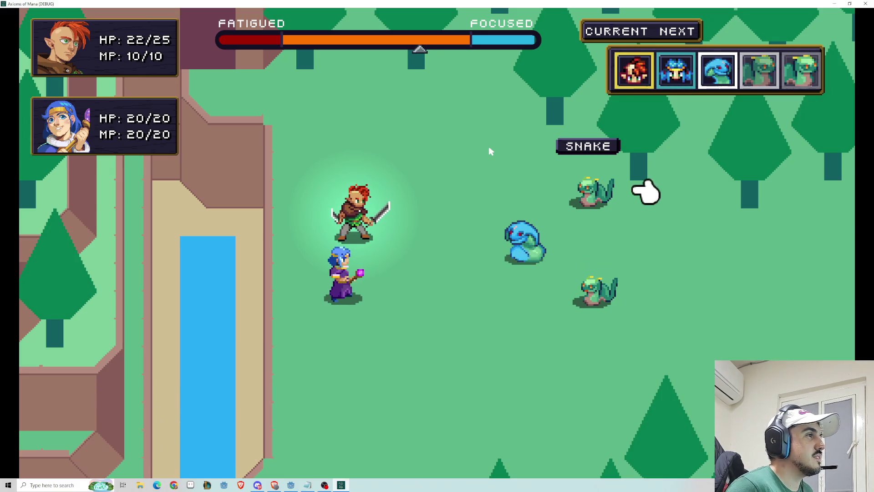
key(Escape)
key(Up)
key(Return)
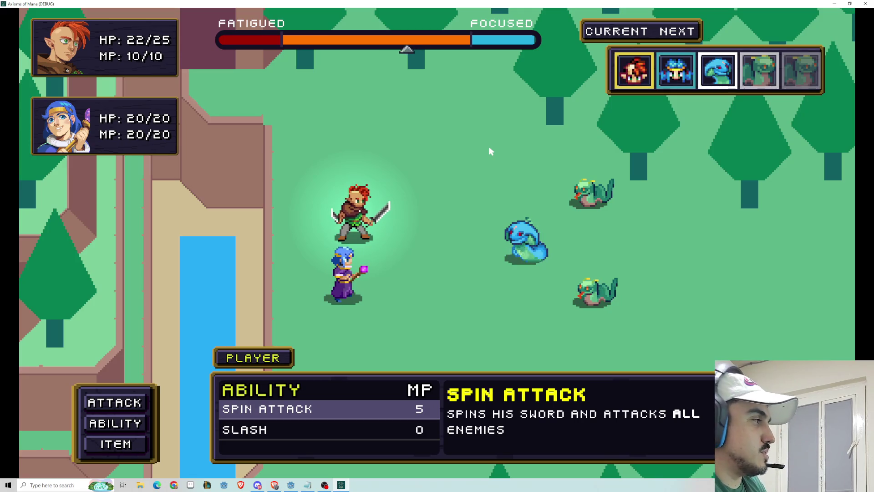
key(Return)
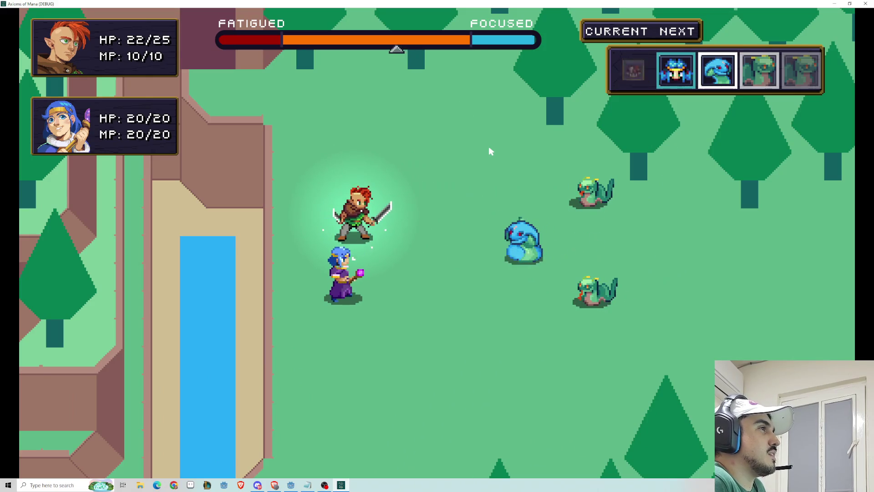
Have Aranza cast Ice Shard at the lower snake.
key(Return)
key(Return)
key(Down)
key(Return)
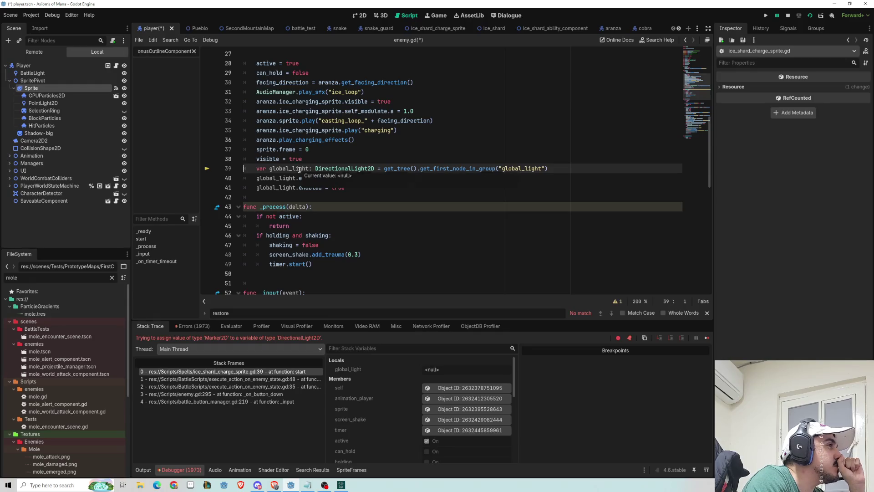
Stop the crashed game in the debugger, switch to the battle_test tab and run it again.
click(790, 15)
scroll(291, 32, down, 4)
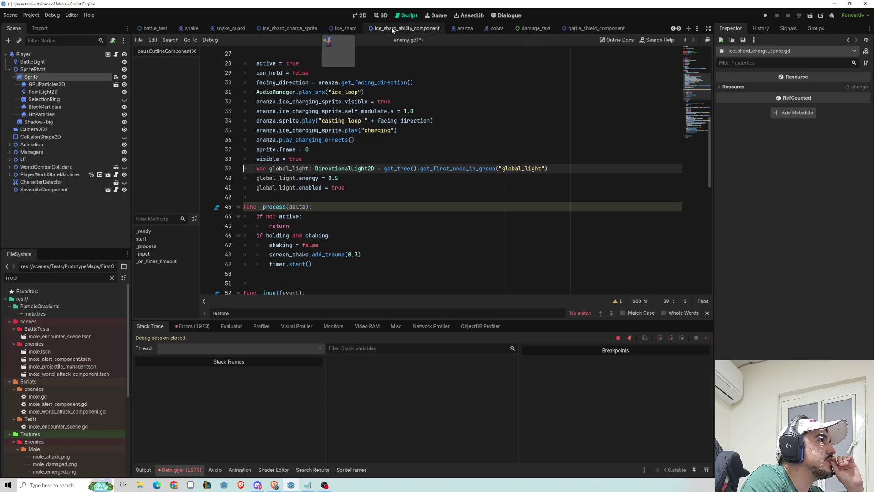
click(304, 29)
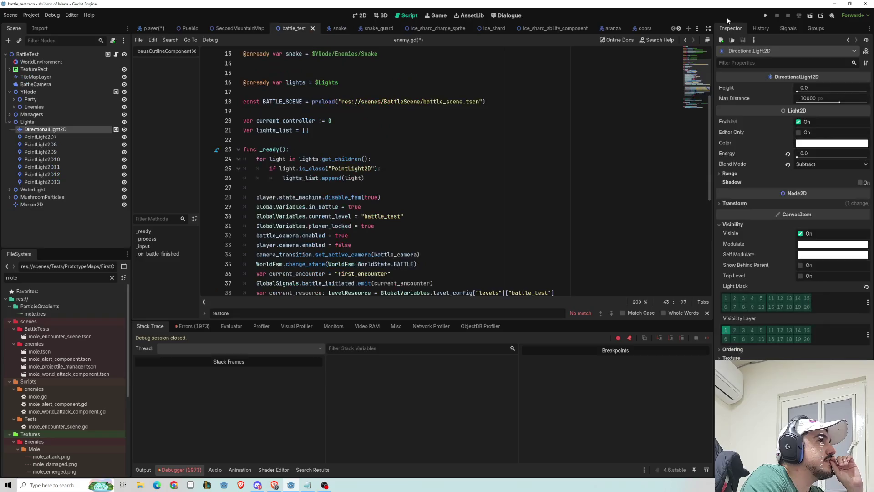
click(809, 16)
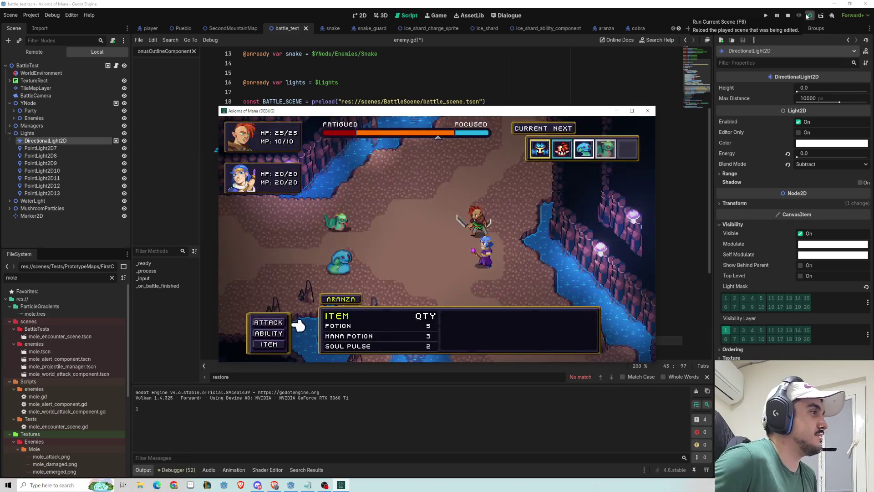
Attack the snake and cobra, then unleash the hero's Spin Attack on the enemies.
key(Return)
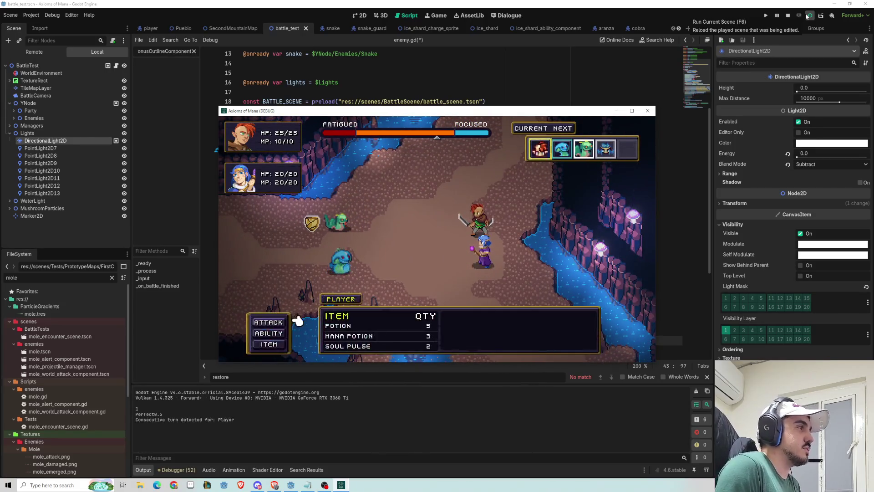
key(Return)
key(Return)
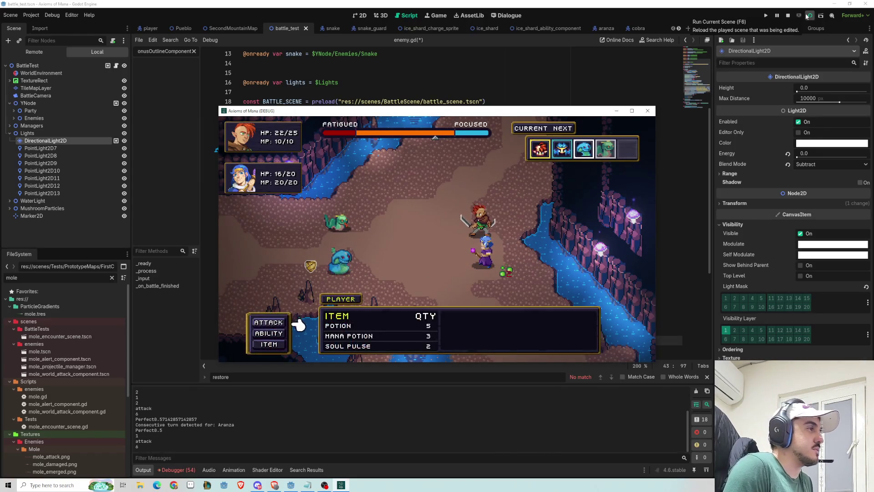
key(Return)
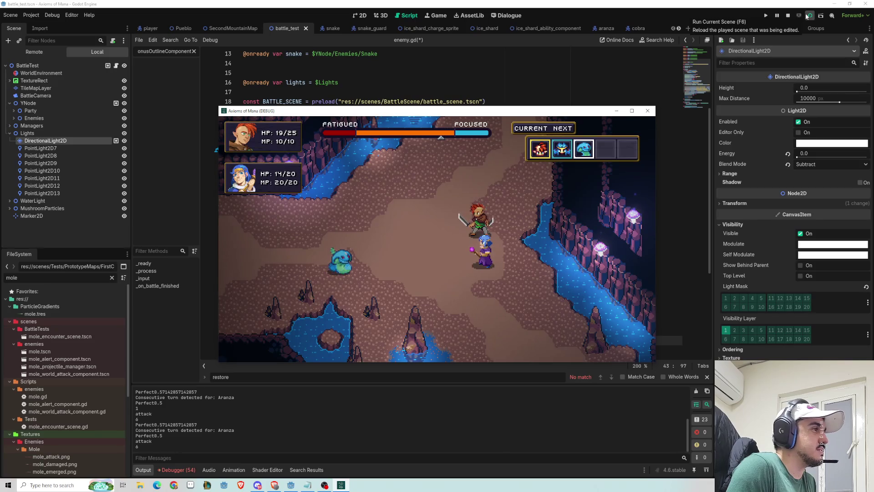
key(Return)
key(Escape)
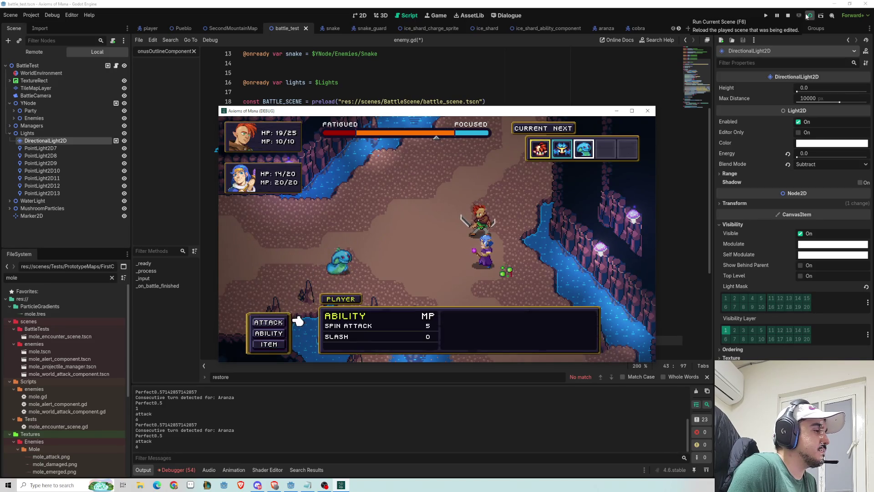
key(Return)
key(Return)
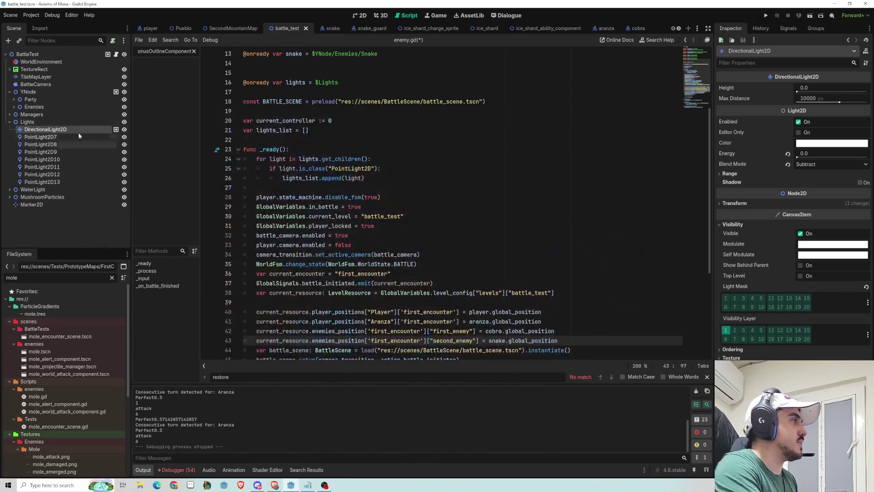
In the 2D view, delete the Cobra enemy from battle_test's Enemies node.
click(365, 17)
click(14, 99)
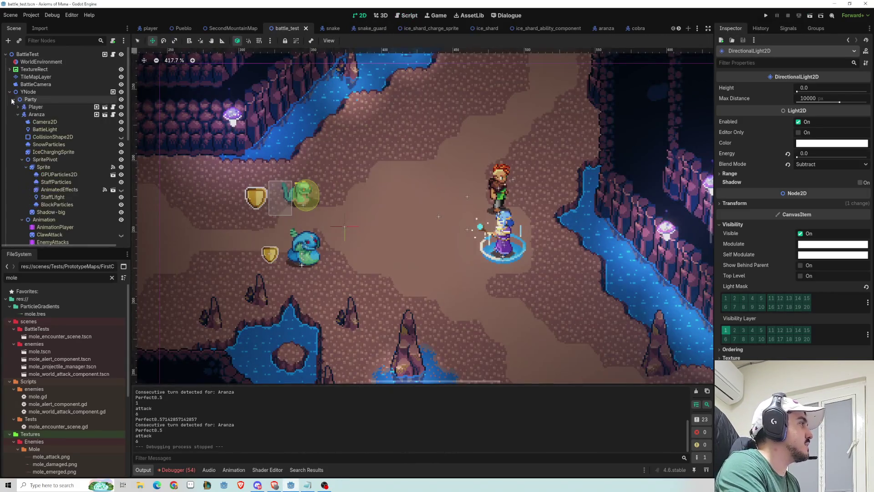
click(17, 114)
click(17, 129)
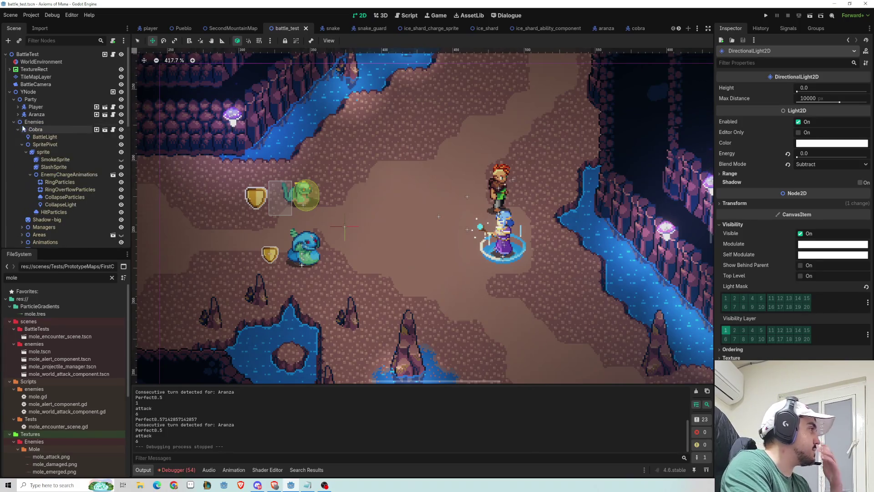
click(18, 129)
click(34, 129)
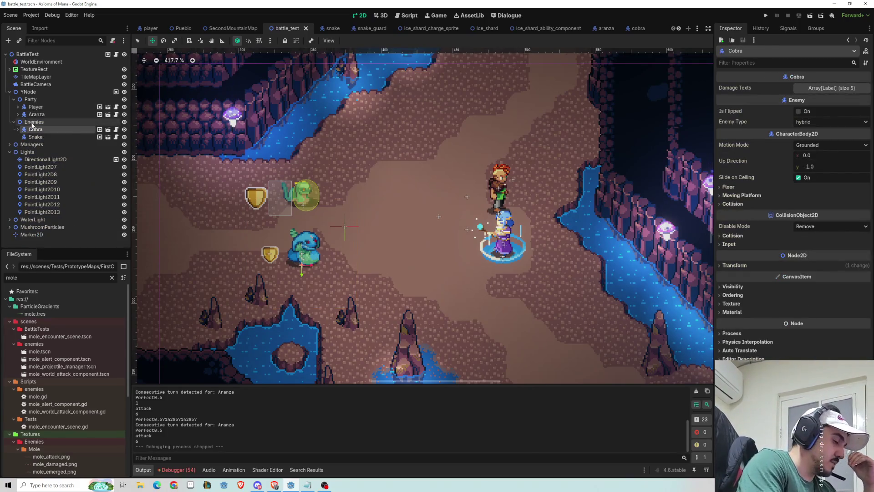
key(Delete)
key(Return)
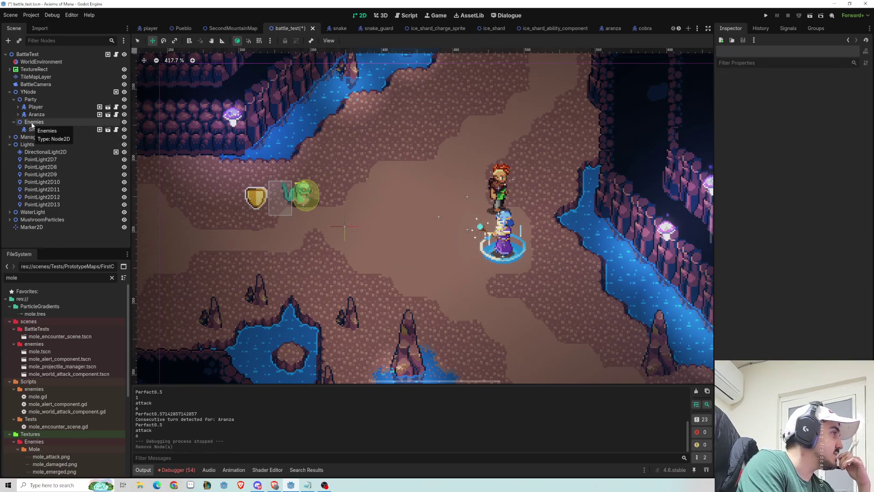
Add slime.tscn as a child of Enemies and drag it beside the lower shield.
click(22, 131)
click(33, 123)
key(ctrl+shift+a)
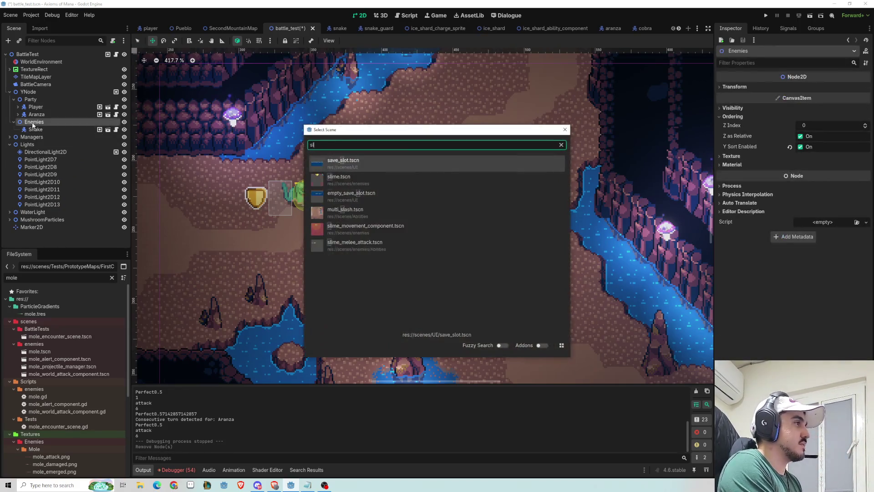
key(Return)
scroll(199, 95, down, 4)
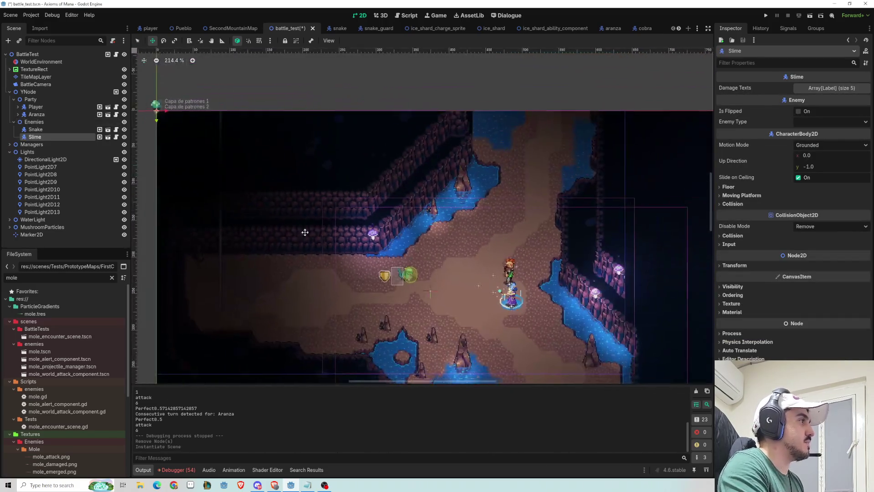
mouse_move(199, 95)
mouse_down()
mouse_move(458, 285)
mouse_move(445, 283)
mouse_up()
scroll(446, 288, up, 5)
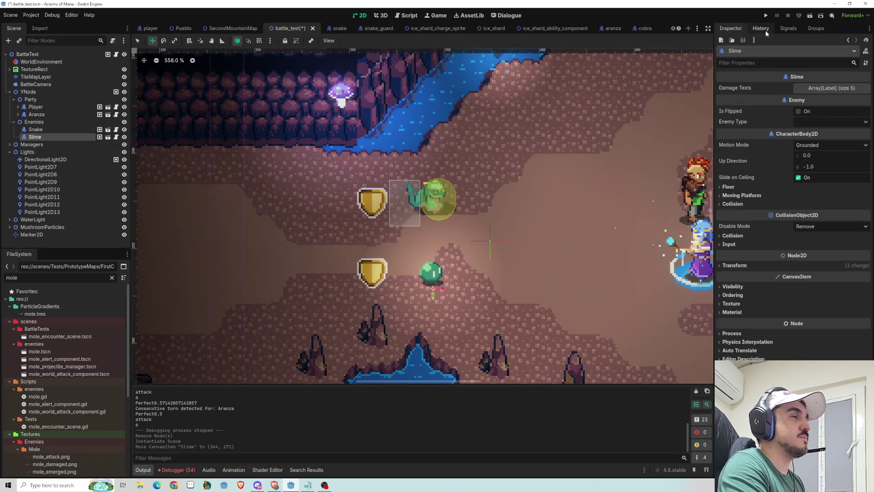
Search the child-scene list under Enemies for 'sna', then close it without adding anything.
click(36, 121)
key(ctrl+shift+a)
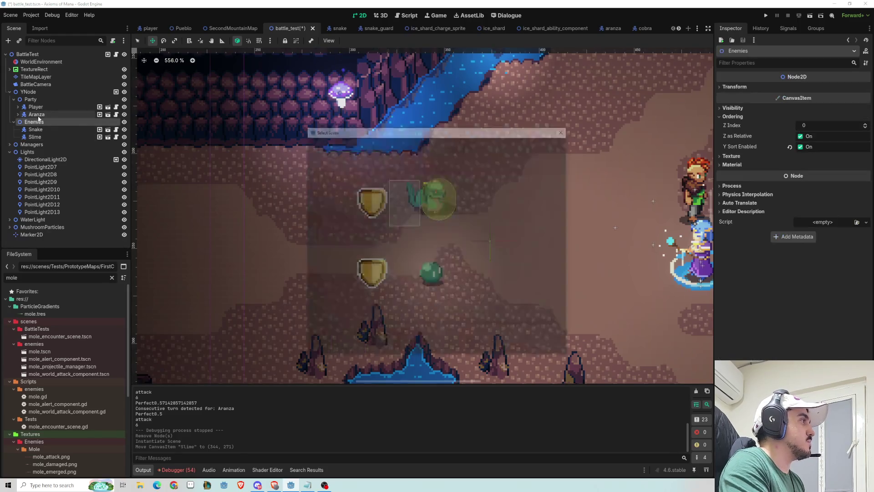
text(sna)
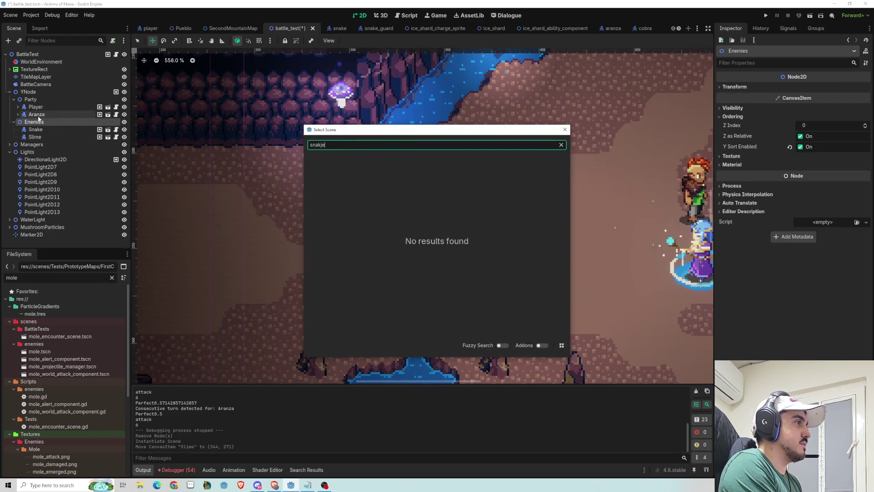
key(BackSpace)
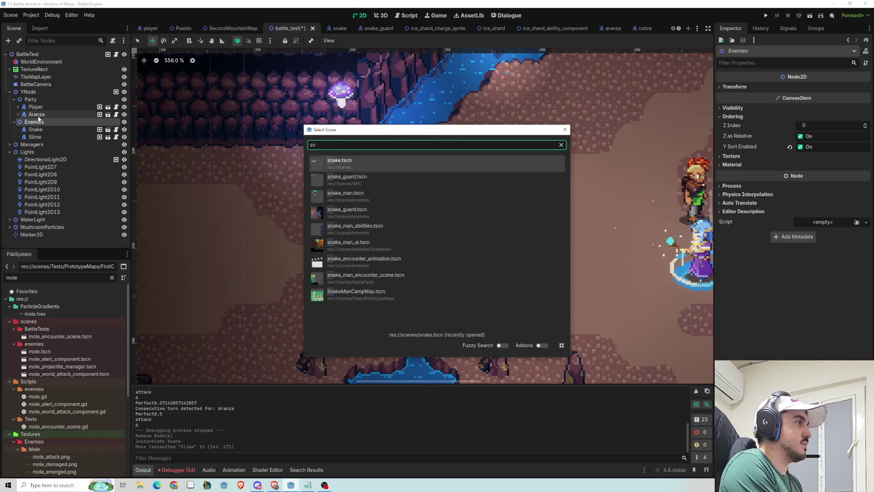
key(BackSpace)
key(BackSpace)
key(Escape)
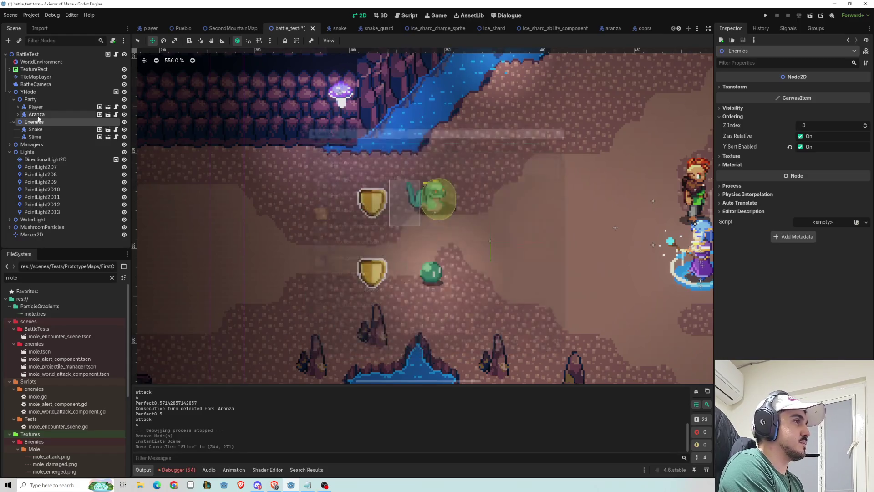
click(38, 115)
click(35, 121)
key(ctrl+shift+a)
text(sna)
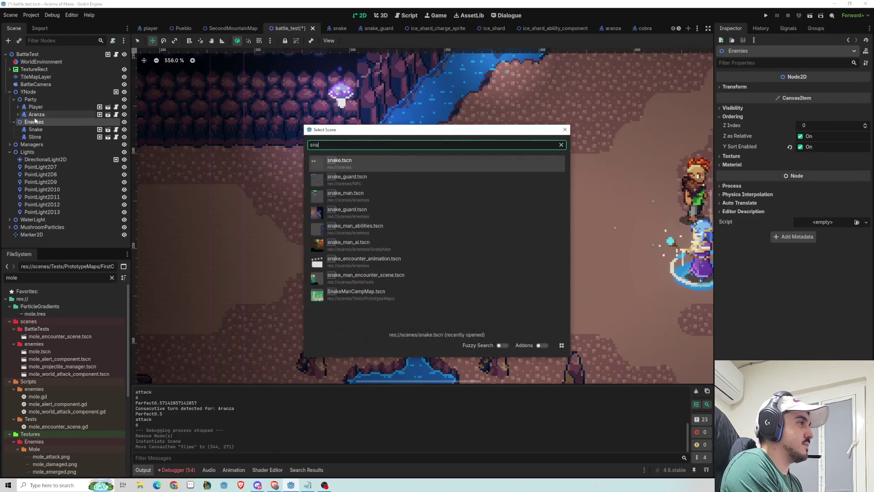
key(Escape)
Add the Slime node to the first_encounter group.
click(35, 137)
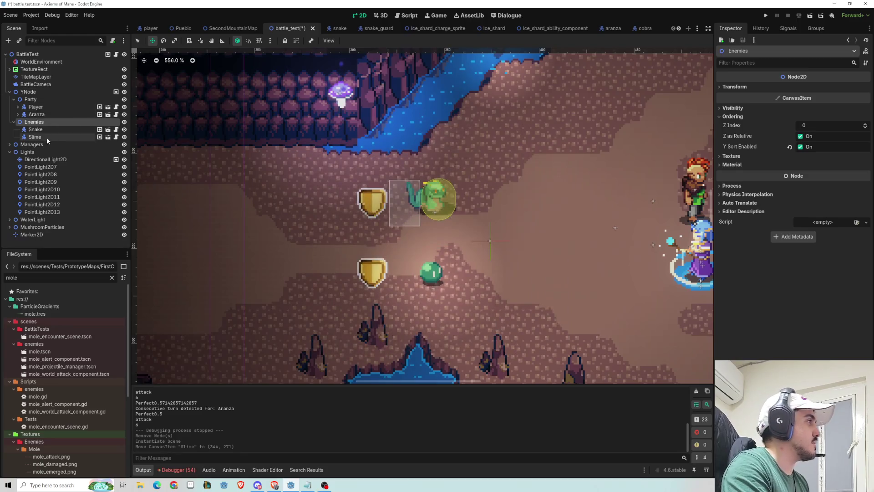
click(816, 29)
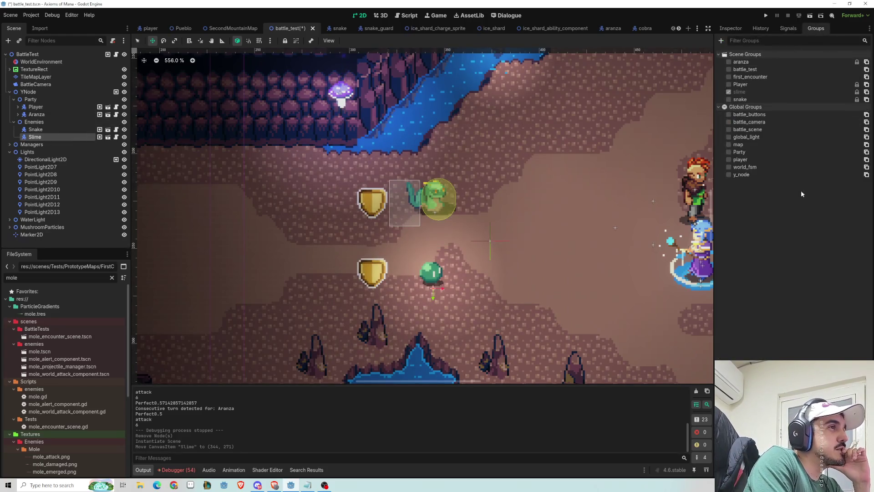
click(729, 77)
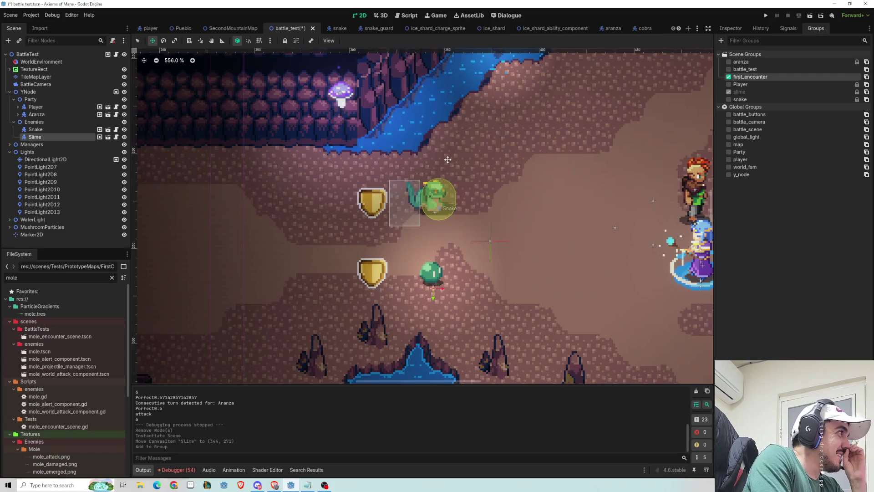
click(116, 55)
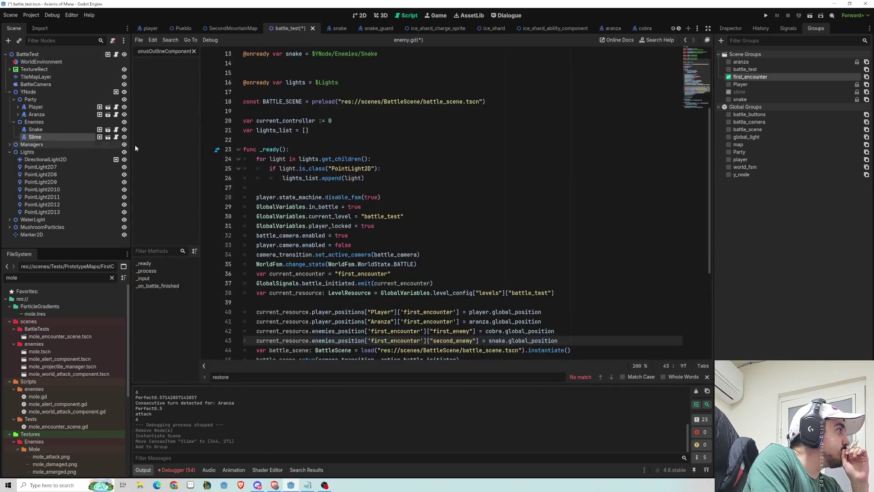
mouse_move(383, 159)
mouse_down()
mouse_move(210, 160)
mouse_move(338, 157)
mouse_move(268, 157)
mouse_move(288, 157)
mouse_up()
key(BackSpace)
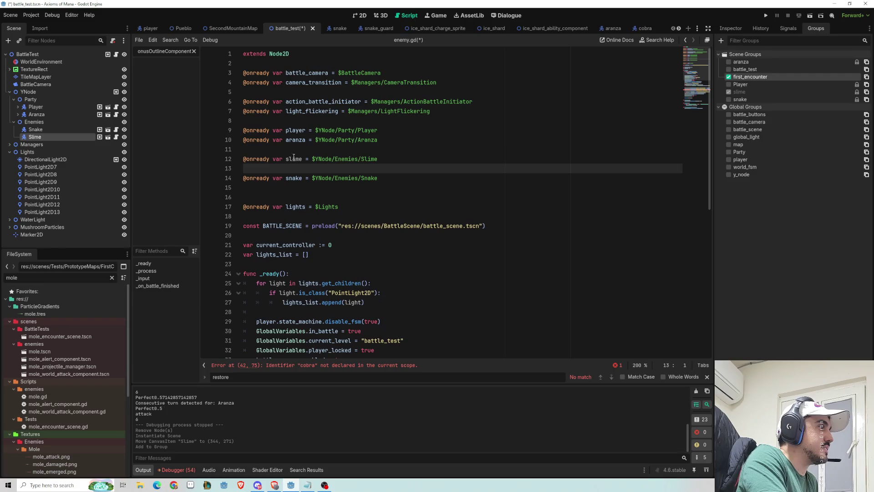
key(BackSpace)
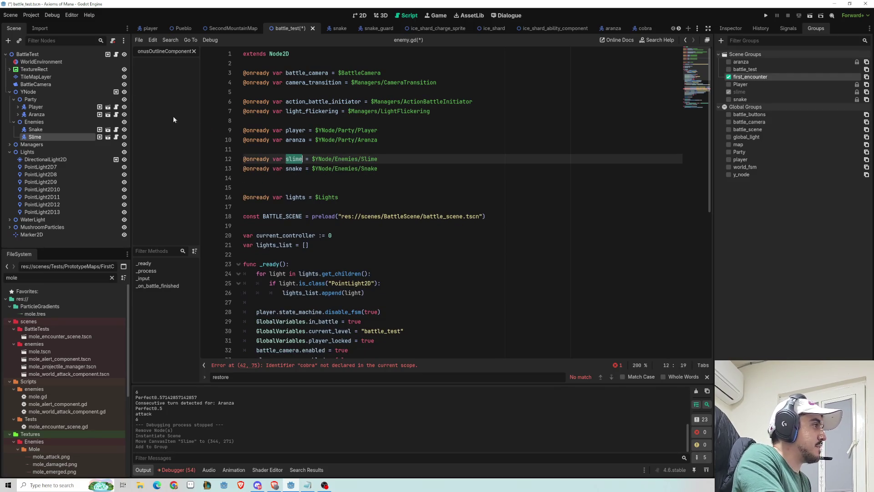
scroll(434, 273, down, 7)
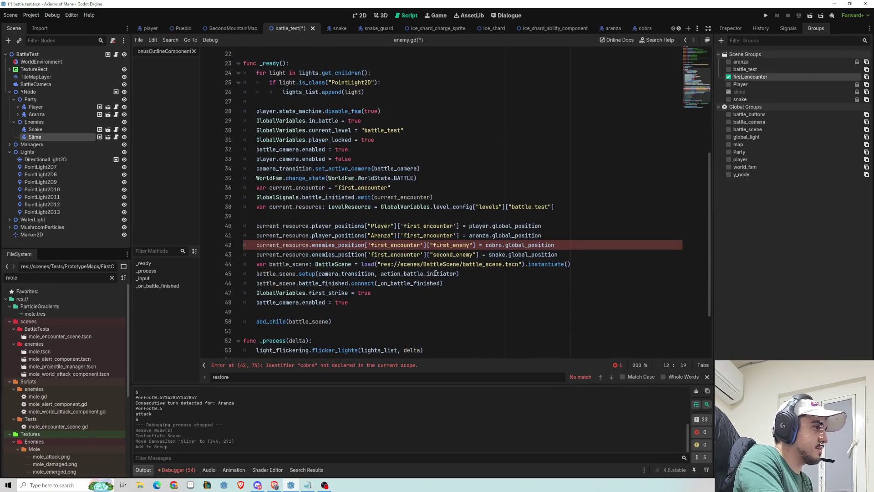
double_click(492, 246)
text(slime)
click(433, 206)
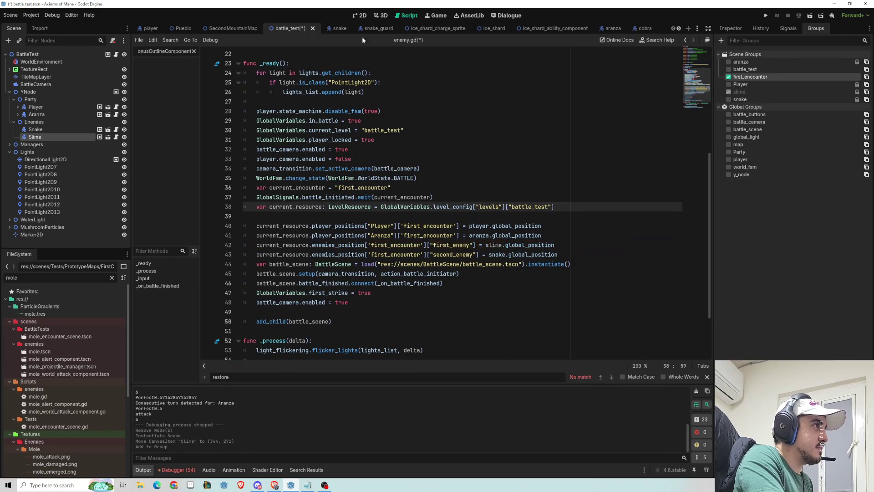
click(811, 17)
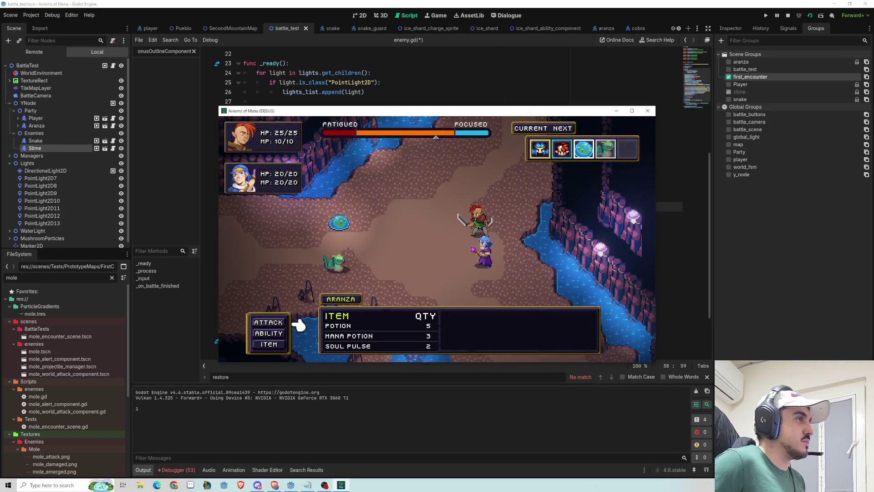
Have the hero attack the snake, maximize the game window, and attack the slime.
key(Return)
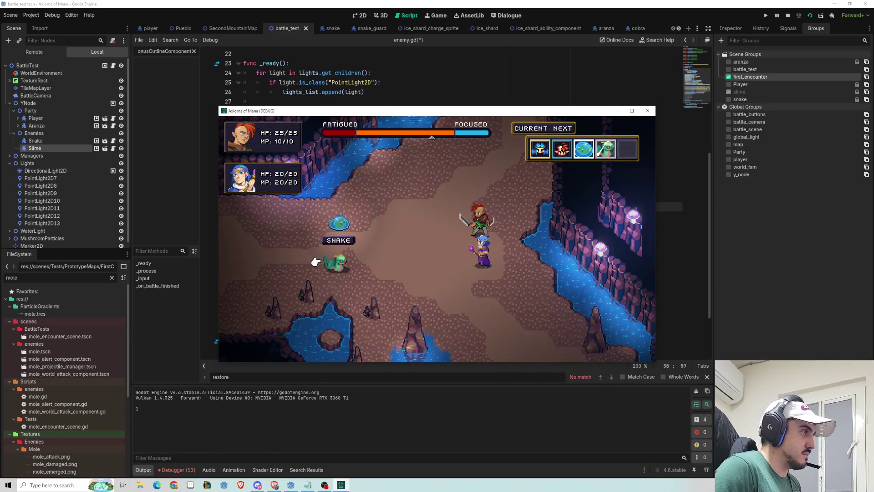
key(Up)
key(Down)
key(Return)
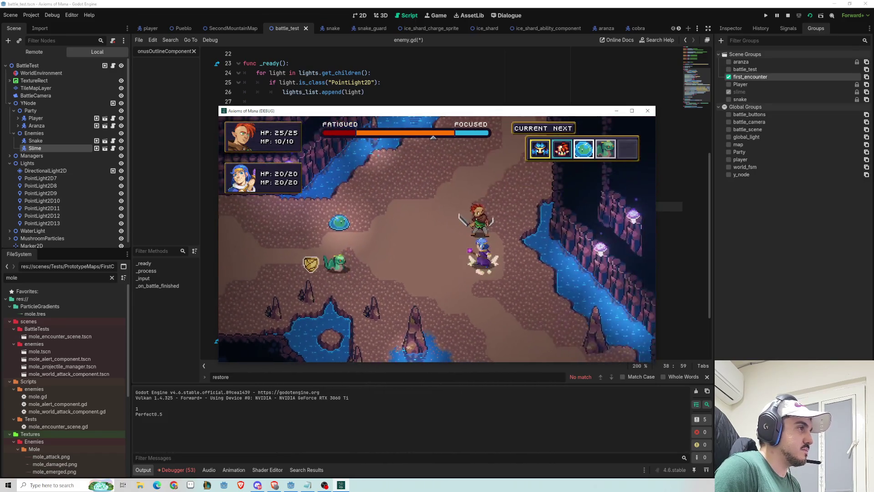
key(Return)
key(Return)
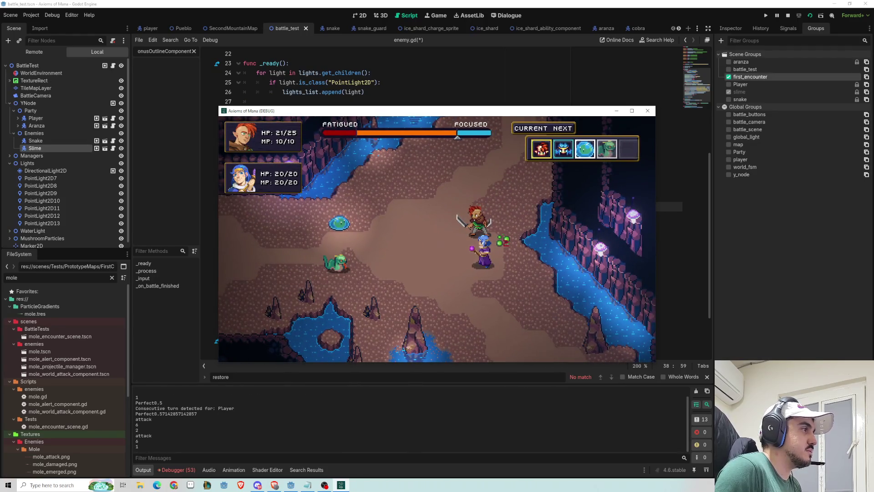
key(Return)
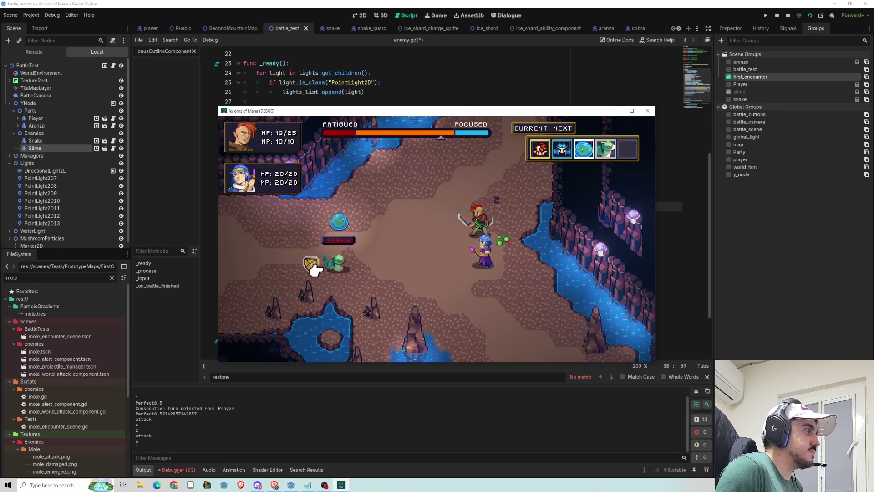
click(629, 110)
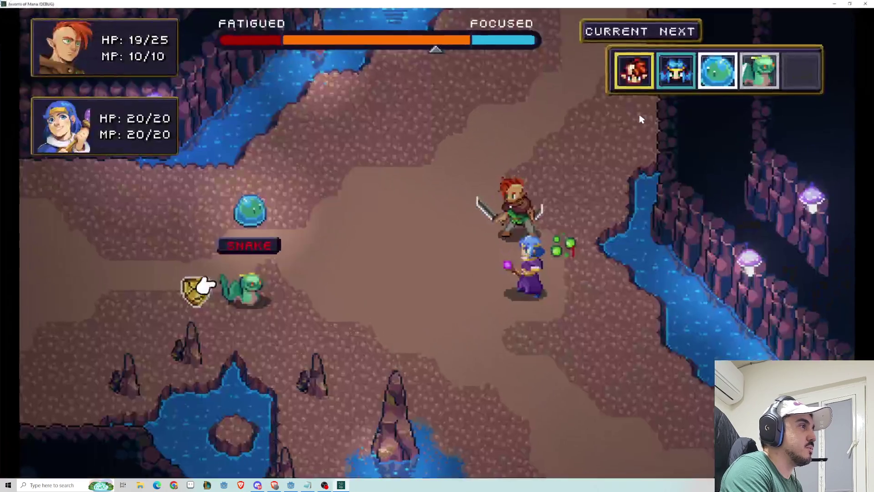
key(Up)
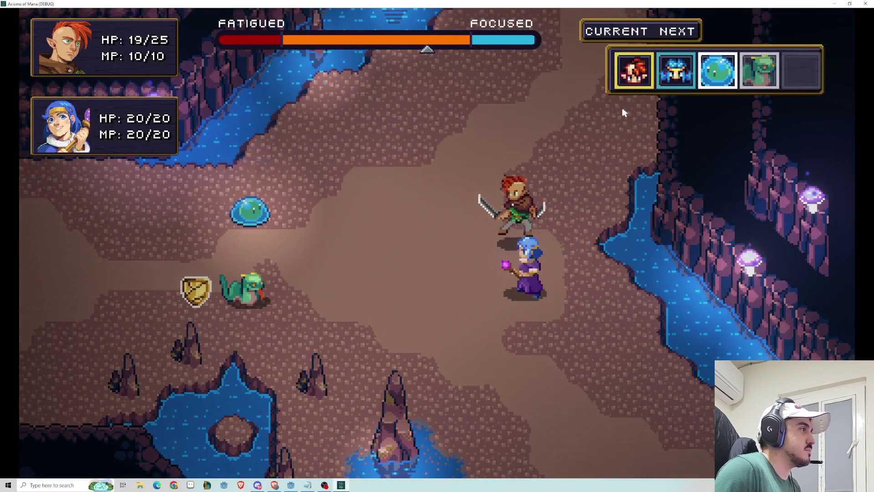
key(Return)
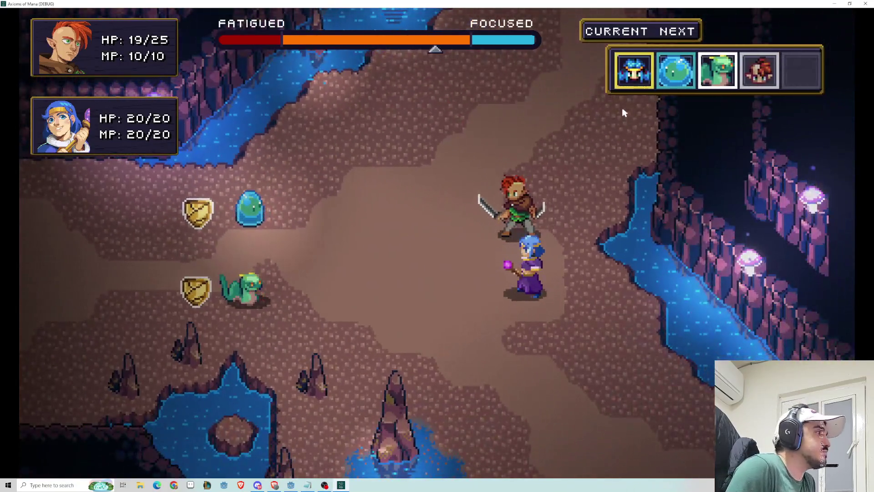
Cast Aranza's Ice Shard on the slime, then stop the test run with F8.
key(Down)
key(Return)
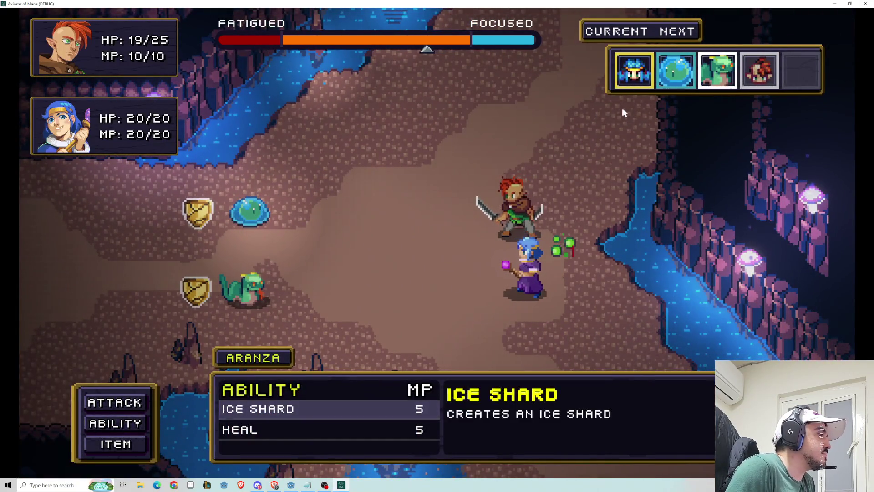
key(Return)
key(Up)
key(Down)
key(Up)
key(Down)
key(Return)
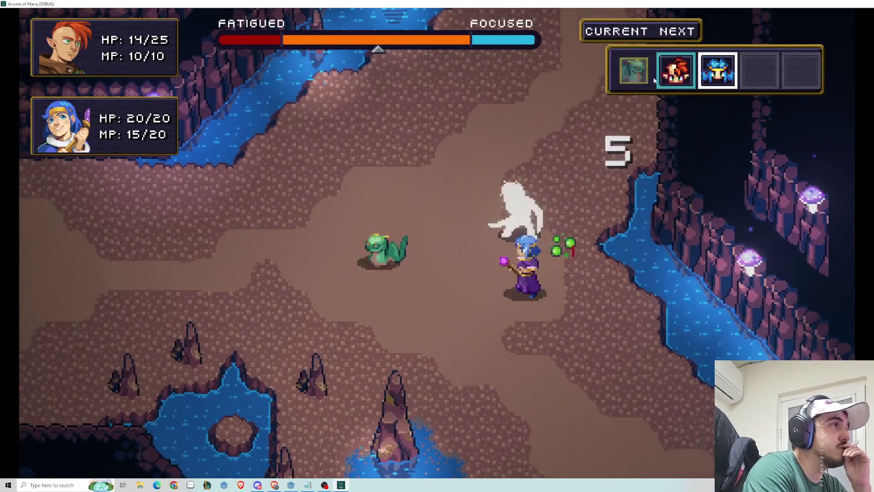
key(F8)
In the 2D workspace, select the WorldEnvironment node and show its Inspector properties.
click(361, 15)
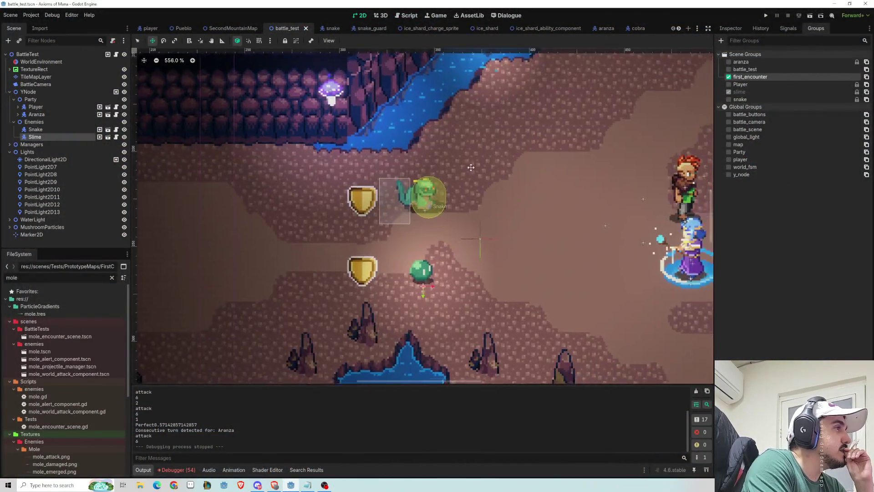
scroll(364, 152, down, 2)
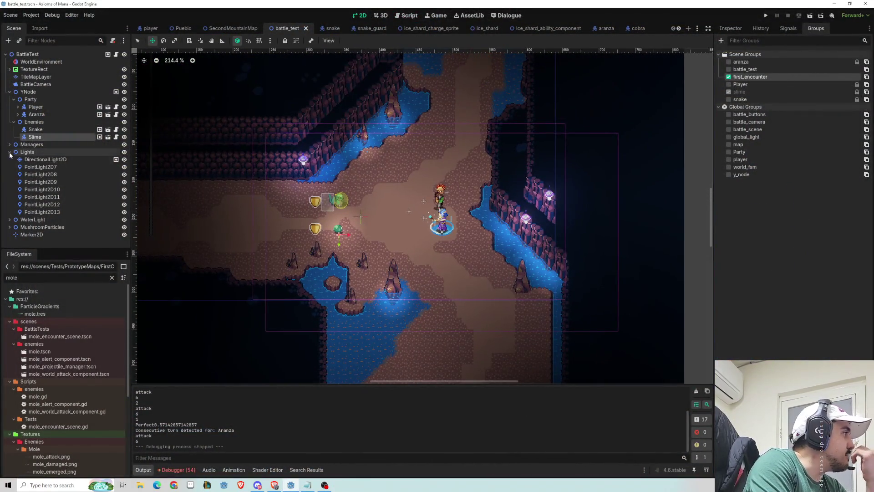
click(7, 152)
click(9, 167)
click(9, 167)
click(40, 62)
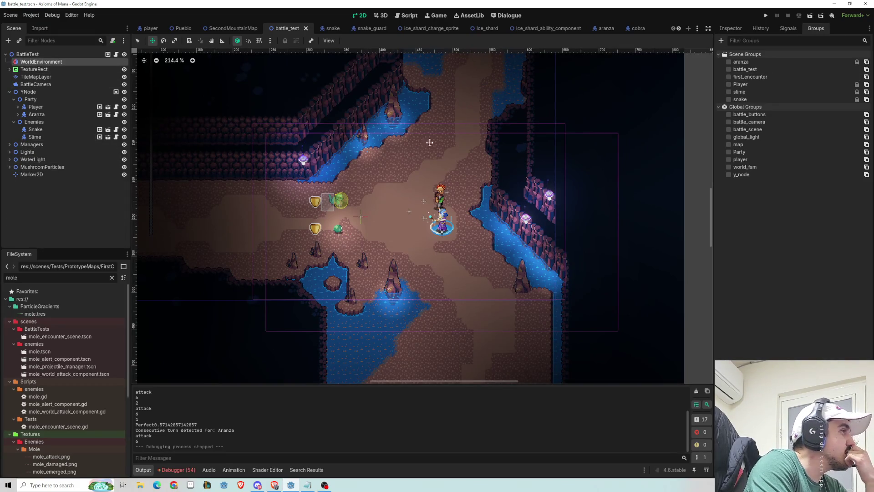
click(738, 28)
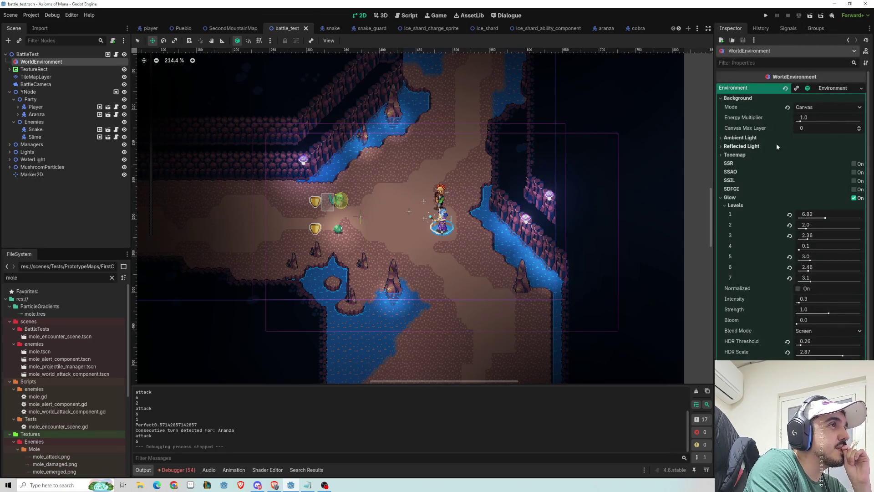
click(720, 155)
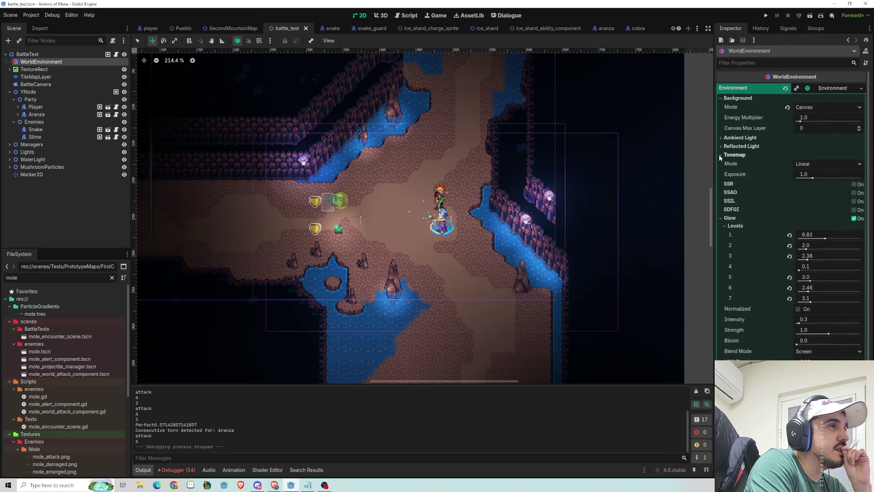
click(720, 155)
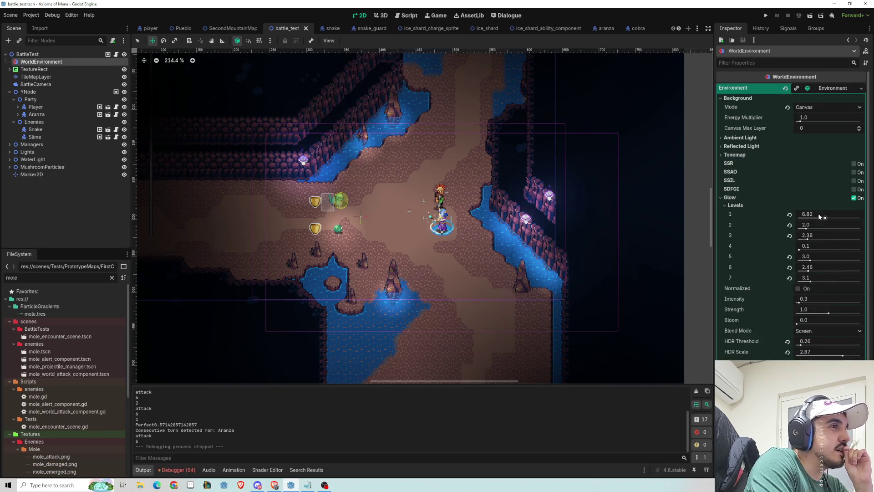
Tune glow levels 1, 3 and 6 to about 4.29, 3.08 and 4.47.
mouse_move(812, 282)
mouse_down()
mouse_move(831, 282)
mouse_move(816, 282)
mouse_up()
mouse_move(825, 217)
mouse_down()
mouse_move(838, 219)
mouse_move(809, 230)
mouse_move(822, 239)
mouse_move(814, 251)
mouse_up()
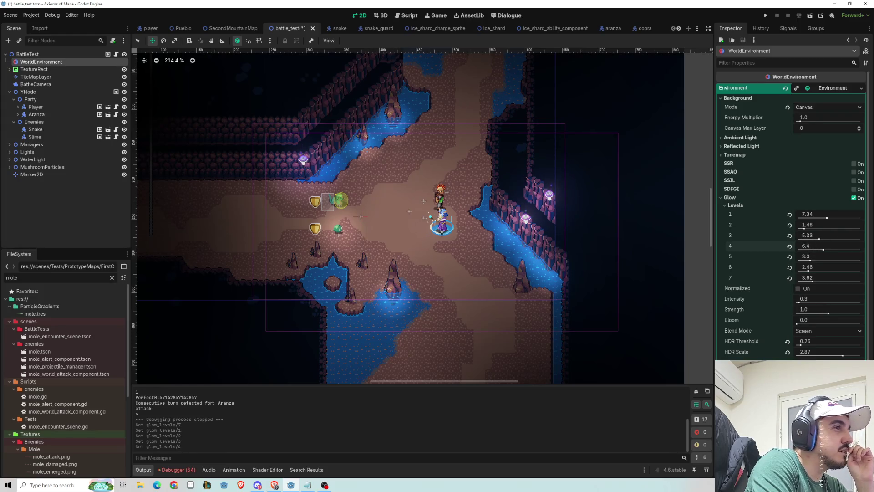
scroll(542, 216, up, 7)
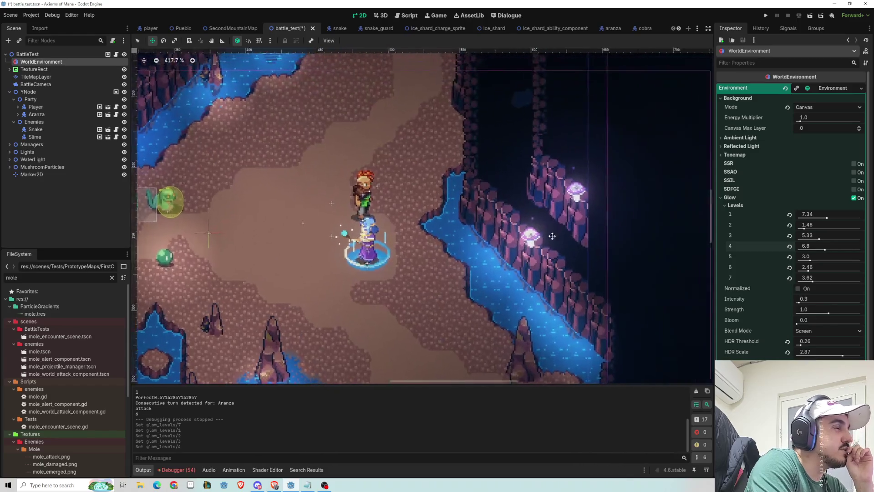
scroll(494, 243, up, 1)
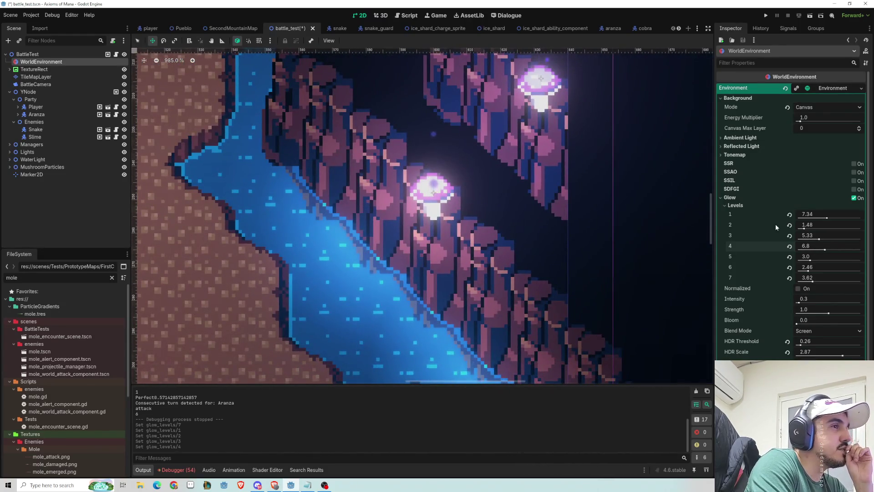
mouse_move(818, 242)
mouse_down()
mouse_move(803, 240)
mouse_move(807, 217)
mouse_up()
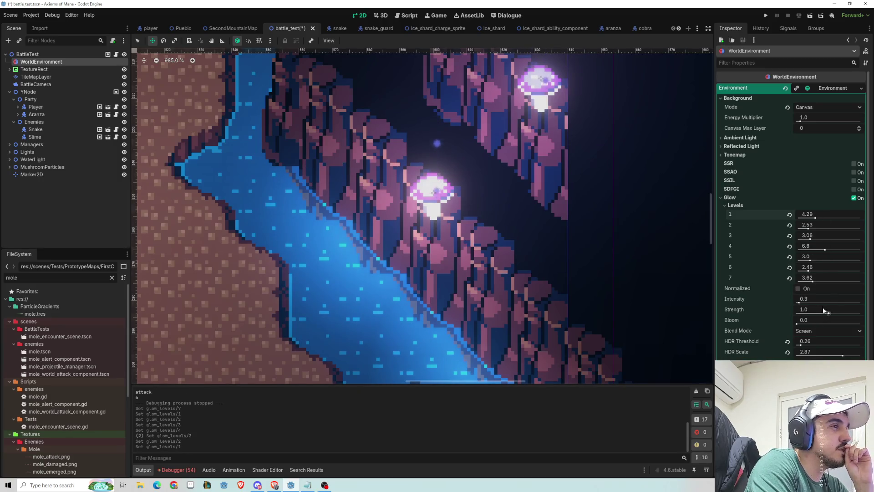
mouse_move(809, 273)
mouse_down()
mouse_move(799, 273)
mouse_move(858, 269)
mouse_move(803, 256)
mouse_move(858, 258)
mouse_move(820, 262)
mouse_move(857, 255)
mouse_move(855, 245)
mouse_move(795, 247)
mouse_up()
Raise glow level 7 to 6.99 and look around the cave map.
key(ctrl+minus)
key(ctrl+minus)
key(ctrl+minus)
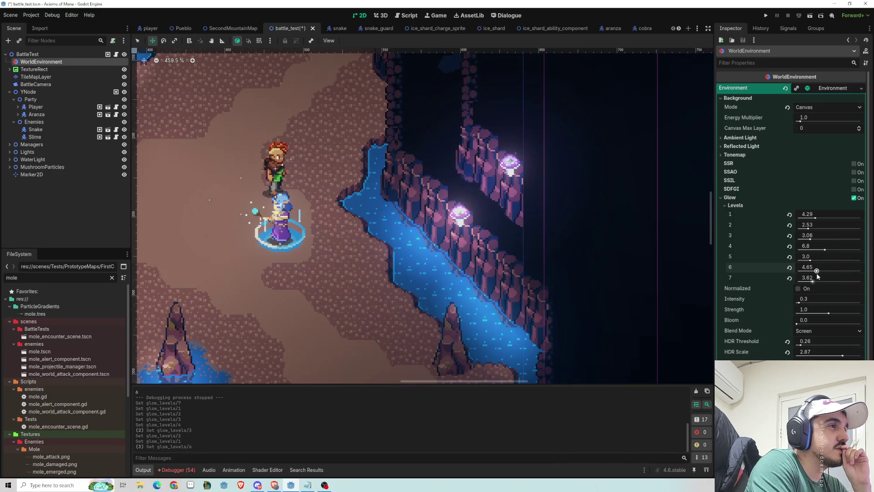
drag(813, 281, 855, 281)
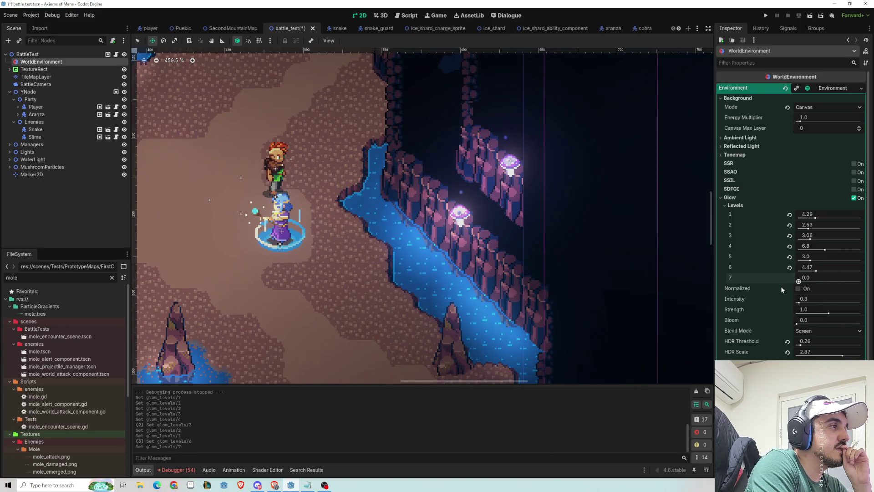
scroll(462, 256, down, 6)
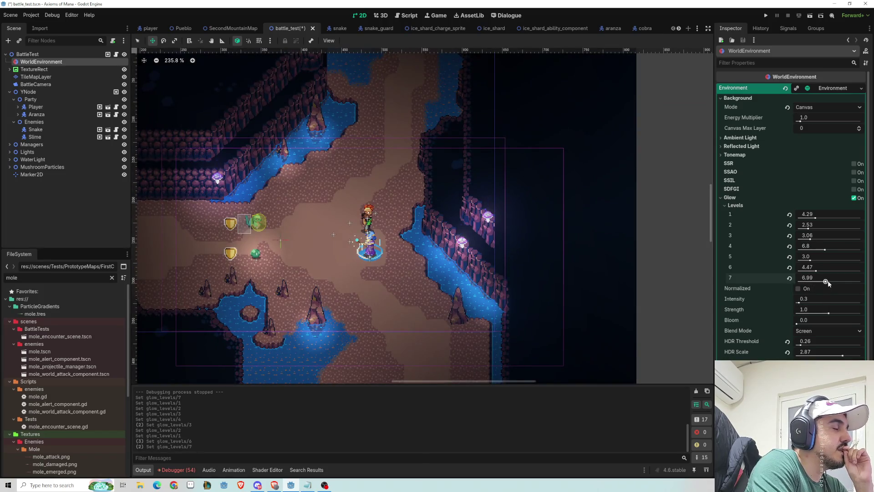
scroll(435, 232, up, 1)
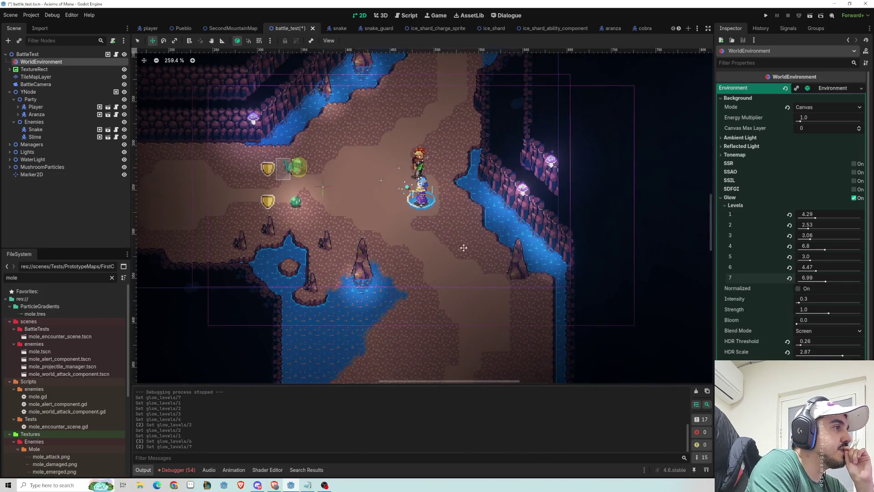
scroll(460, 246, up, 6)
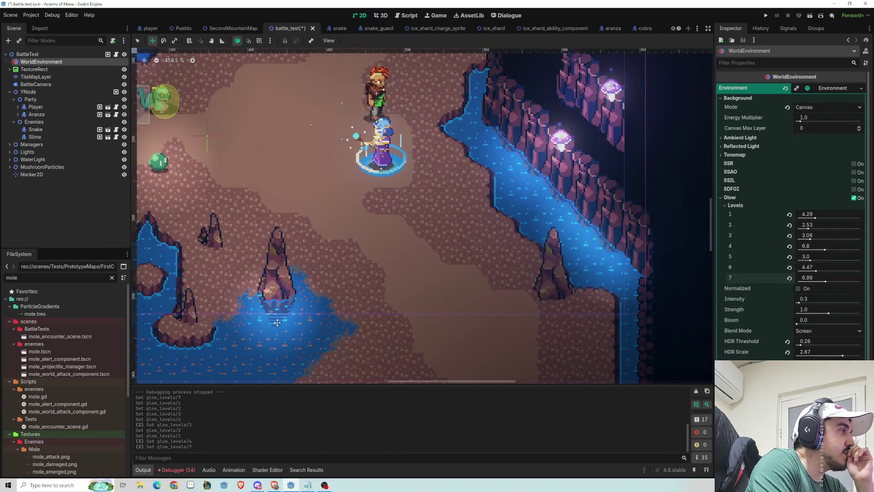
drag(295, 224, 356, 307)
scroll(371, 259, down, 4)
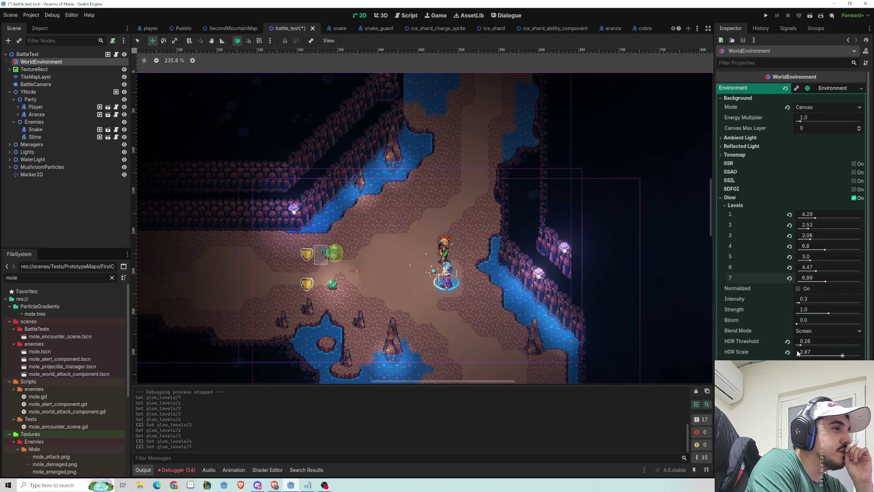
scroll(791, 214, down, 3)
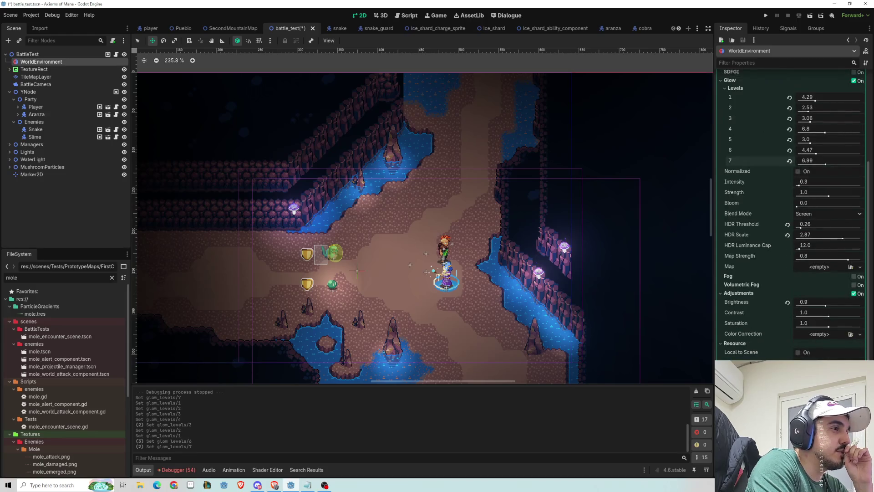
scroll(741, 319, up, 3)
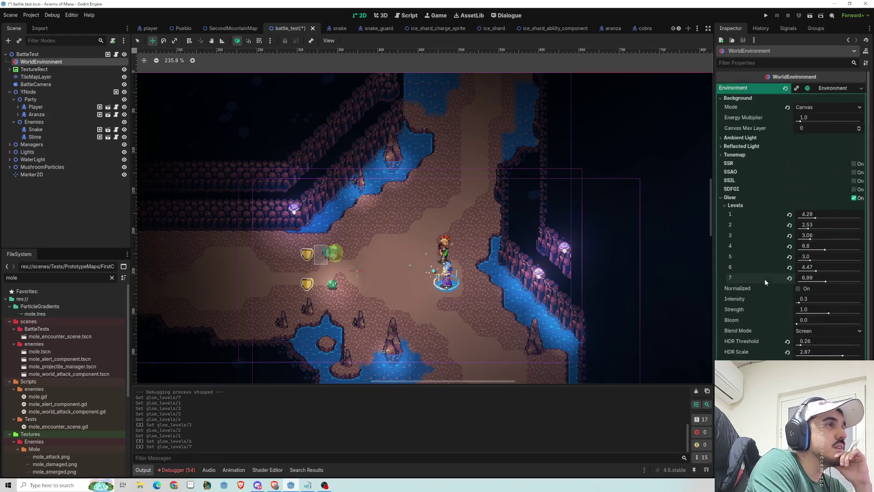
Set the environment's brightness adjustment to 0.98.
click(720, 199)
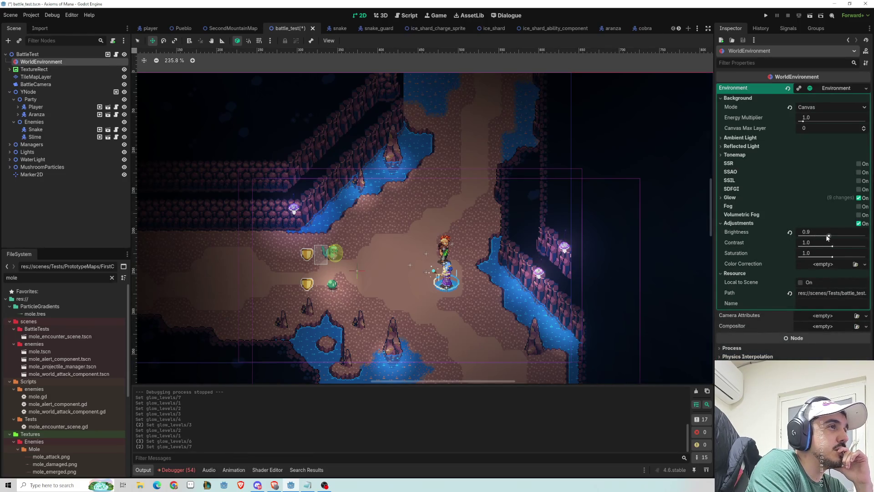
mouse_move(828, 236)
mouse_down()
mouse_move(847, 237)
mouse_move(809, 239)
mouse_up()
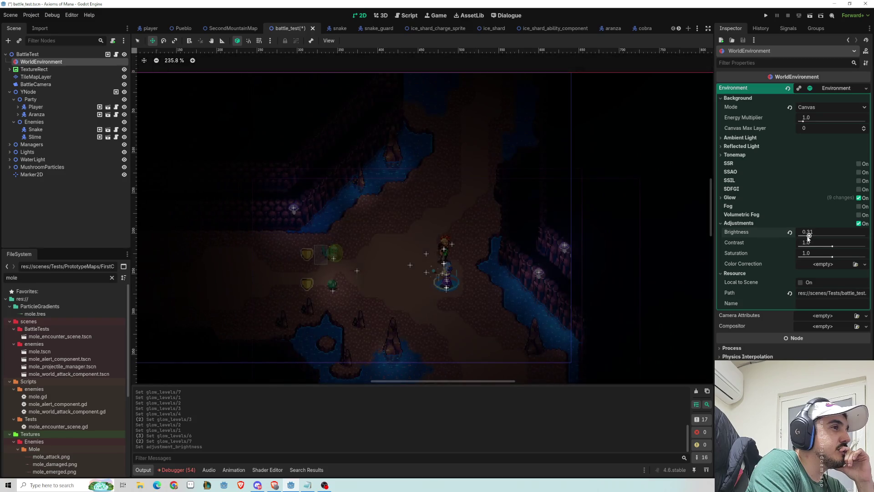
text(.98)
key(Return)
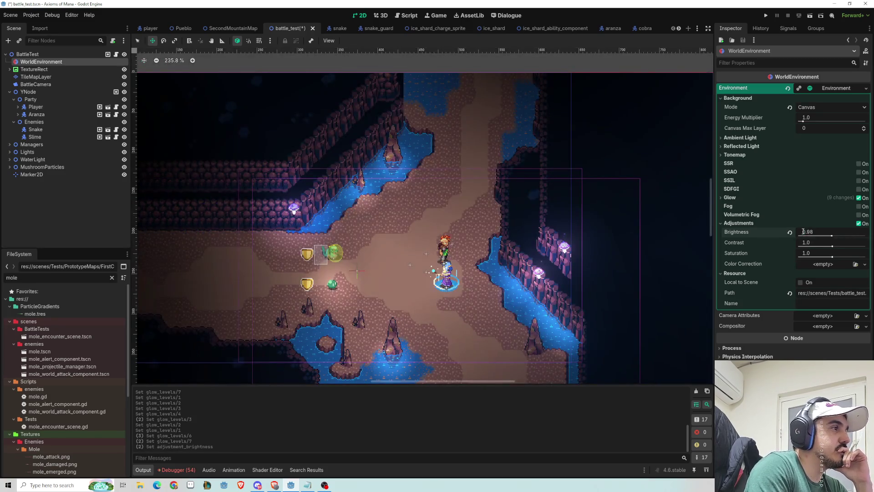
Try higher contrast and saturation of 2.0, then reset both to 1.0.
mouse_move(832, 246)
mouse_down()
mouse_move(855, 248)
mouse_move(795, 251)
mouse_move(865, 246)
mouse_up()
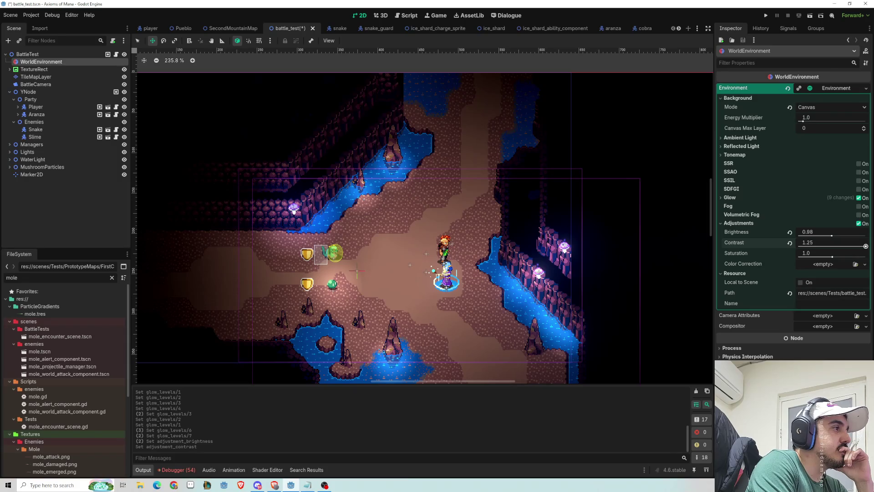
click(790, 243)
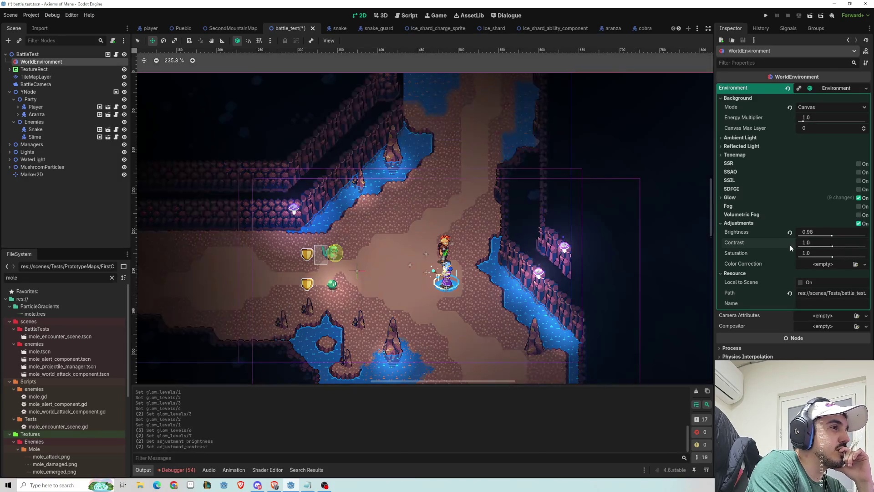
mouse_move(831, 258)
mouse_down()
mouse_move(872, 258)
mouse_move(778, 262)
mouse_up()
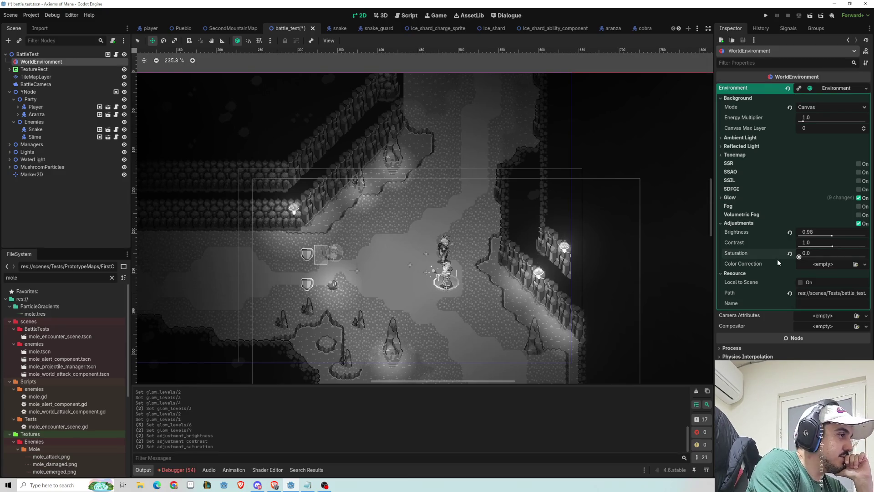
click(790, 254)
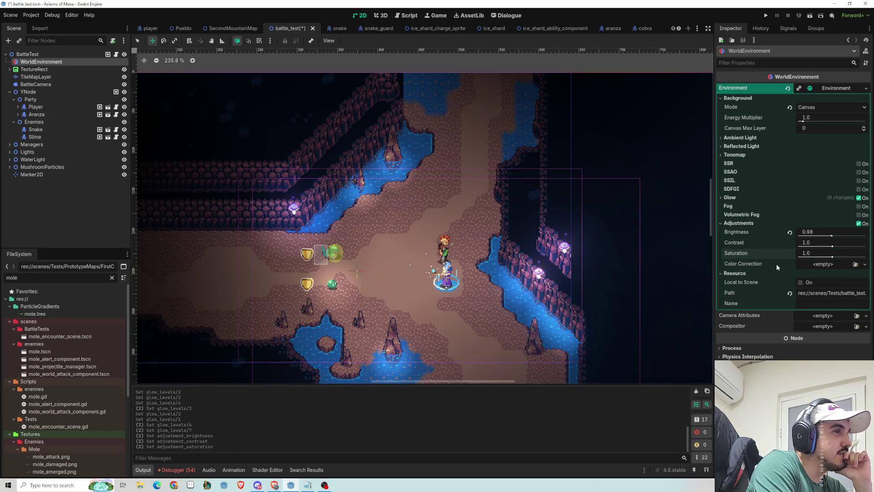
Save the battle_test scene and run it for a test battle.
click(720, 154)
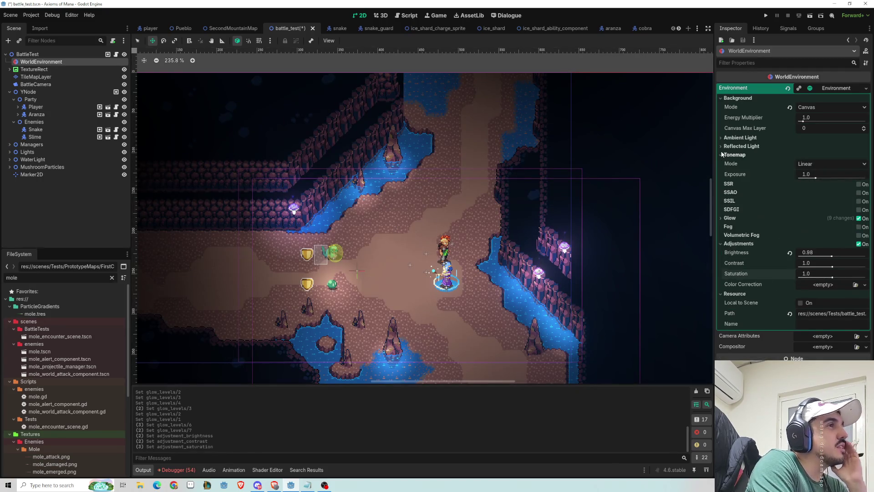
click(721, 155)
scroll(524, 175, down, 3)
scroll(501, 173, right, 2)
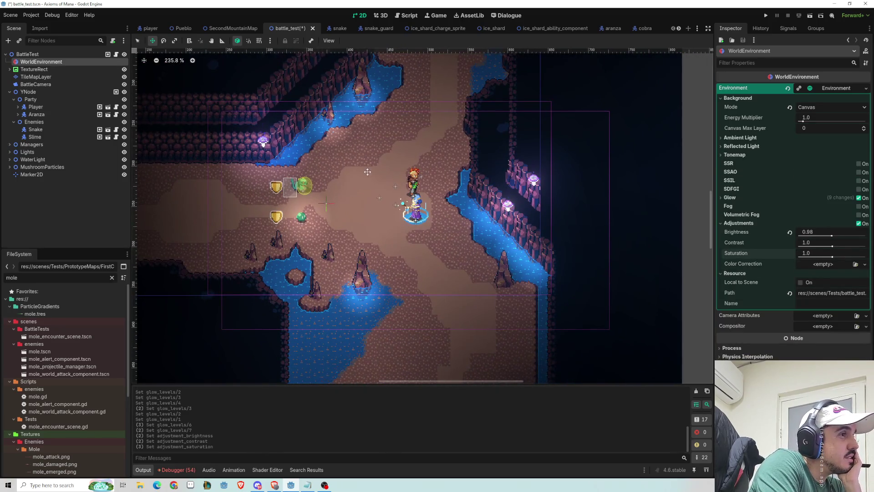
click(810, 18)
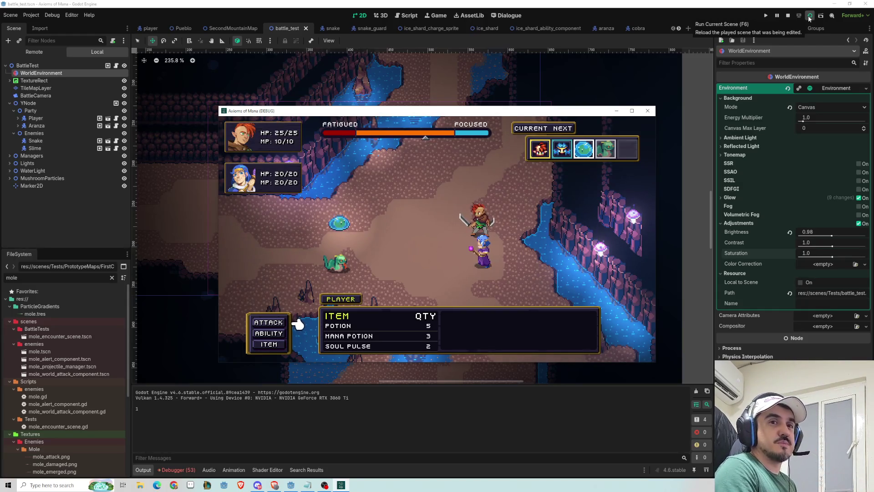
Attack the slime with the warrior and Aranza, then turn both on the snake.
key(Return)
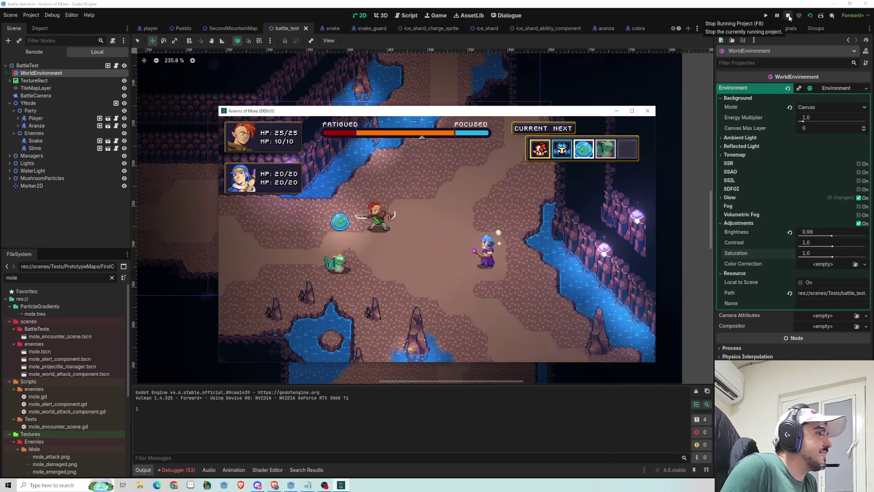
key(Return)
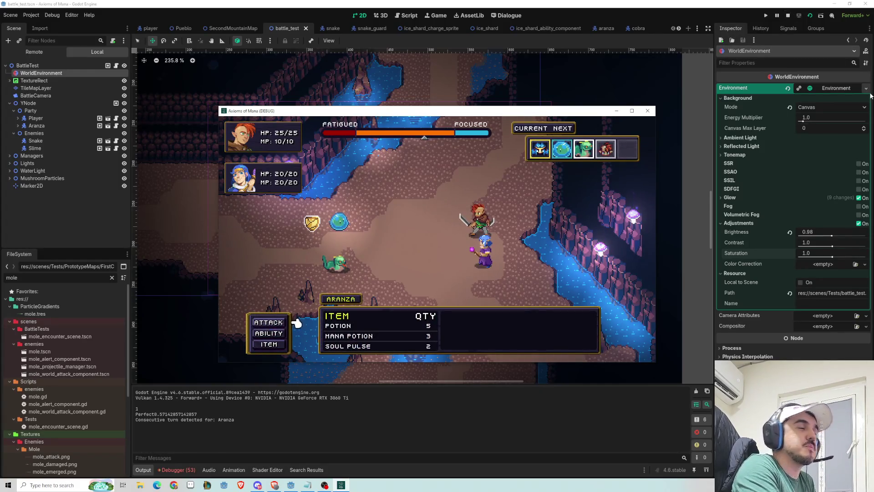
key(Return)
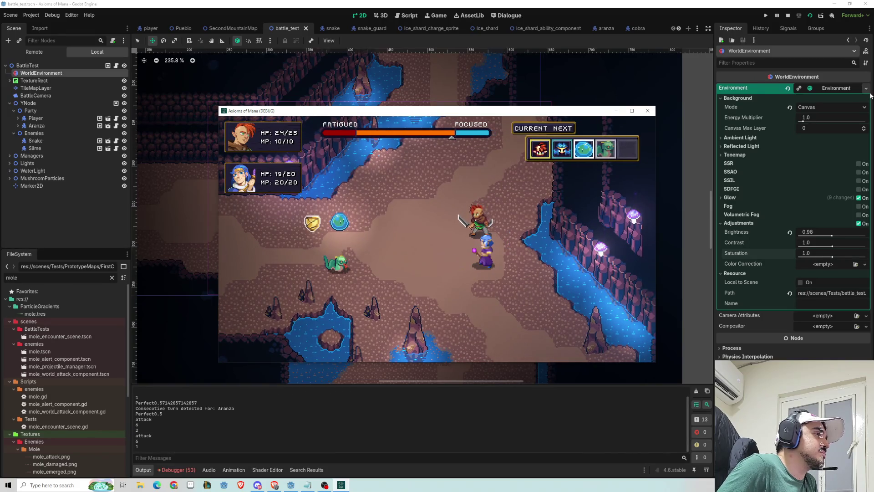
key(Return)
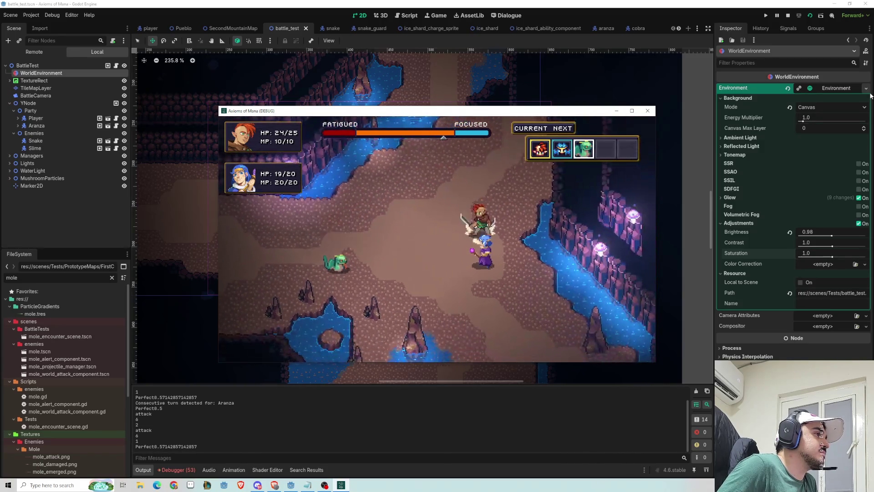
key(Return)
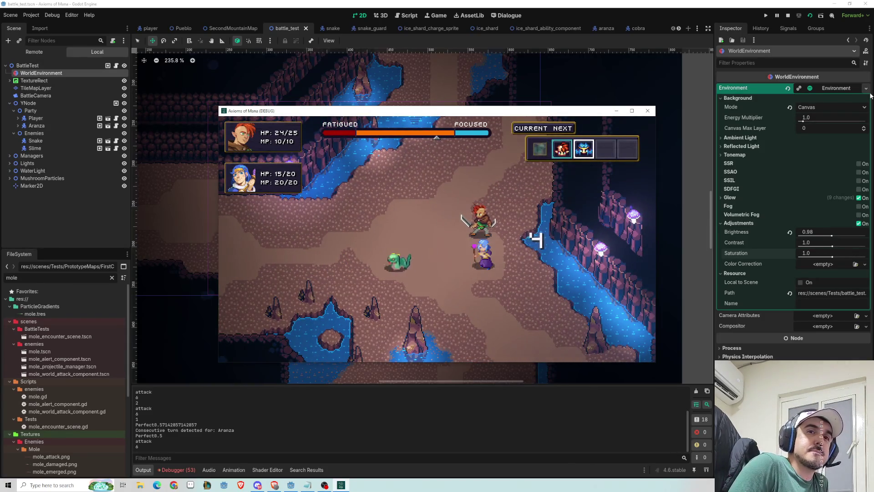
key(Return)
key(Return)
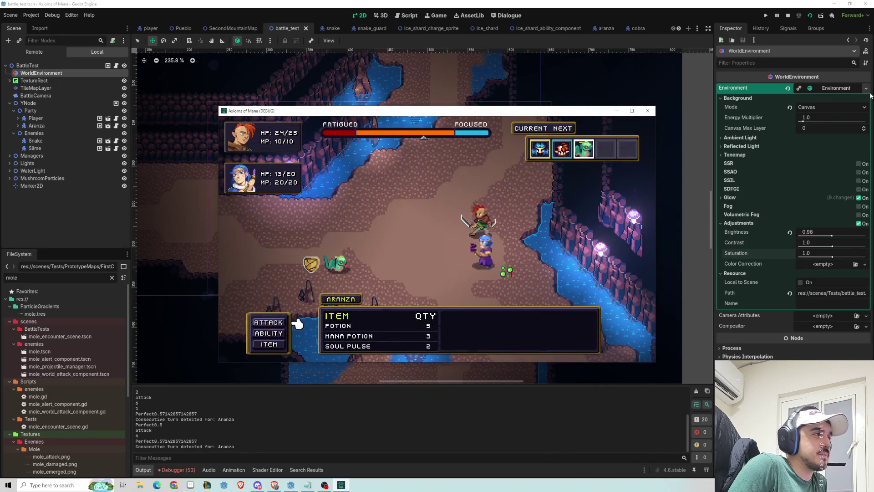
key(Return)
key(Return)
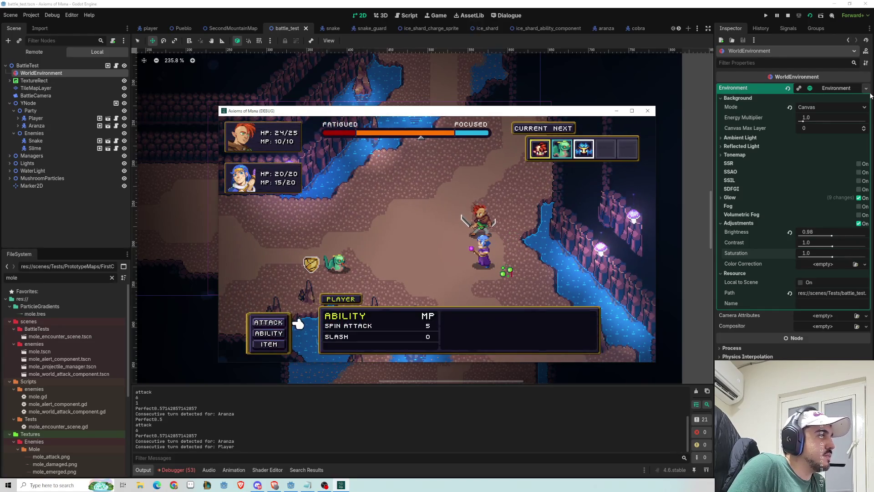
key(Return)
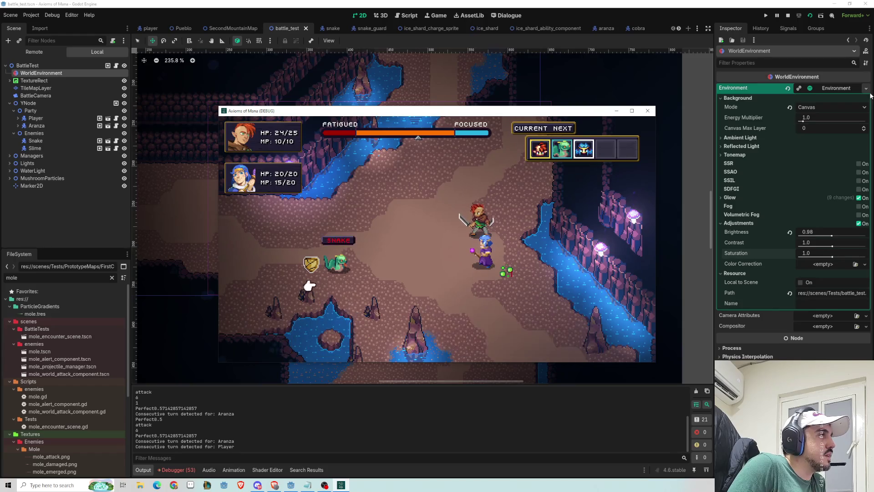
Cancel targeting and use a Mana Potion to refill Aranza's mana.
key(Escape)
key(Escape)
key(Down)
key(Return)
key(Down)
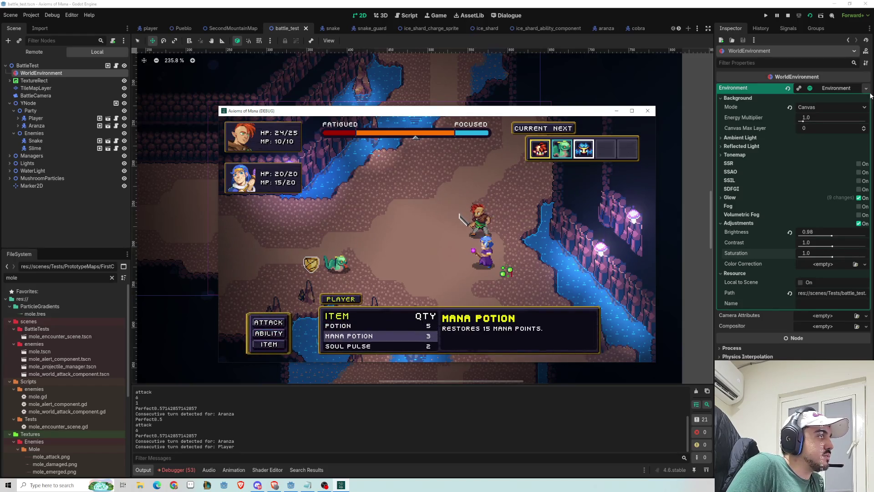
key(Return)
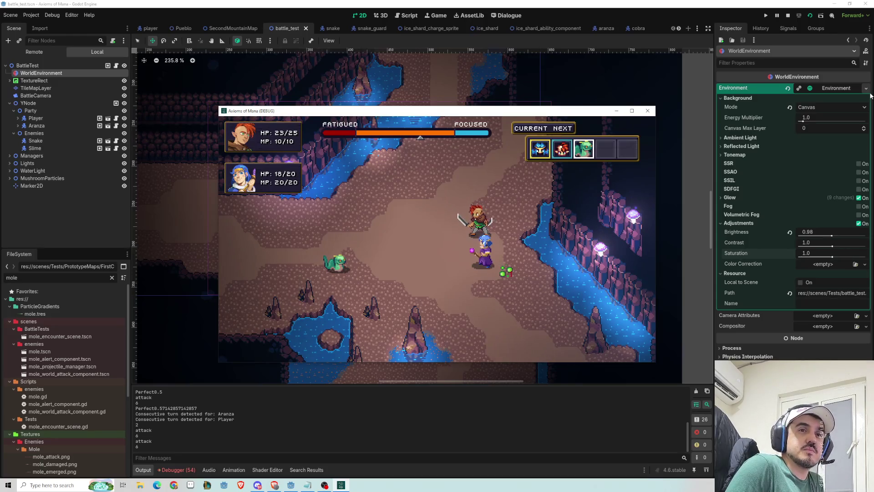
Cast a healing ability to restore Aranza's HP.
key(Up)
key(Return)
key(Return)
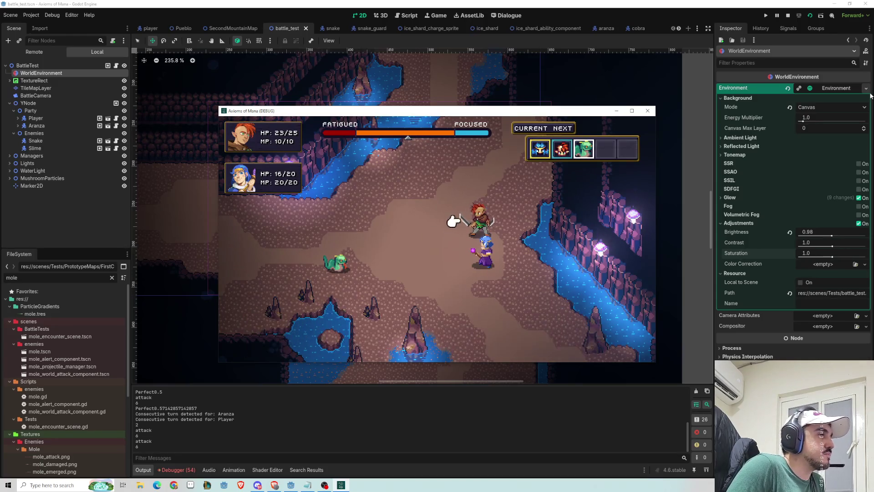
key(Return)
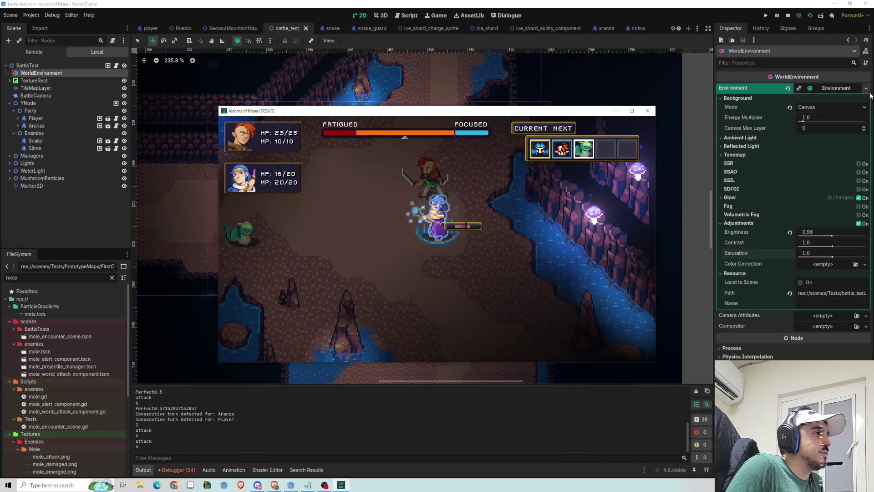
key(Return)
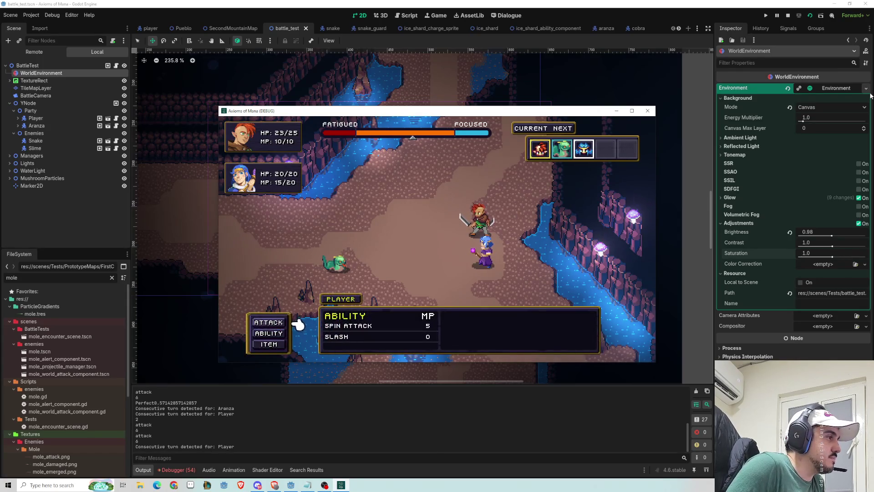
Attack the snake to win the battle and reach the Victory screen.
key(Return)
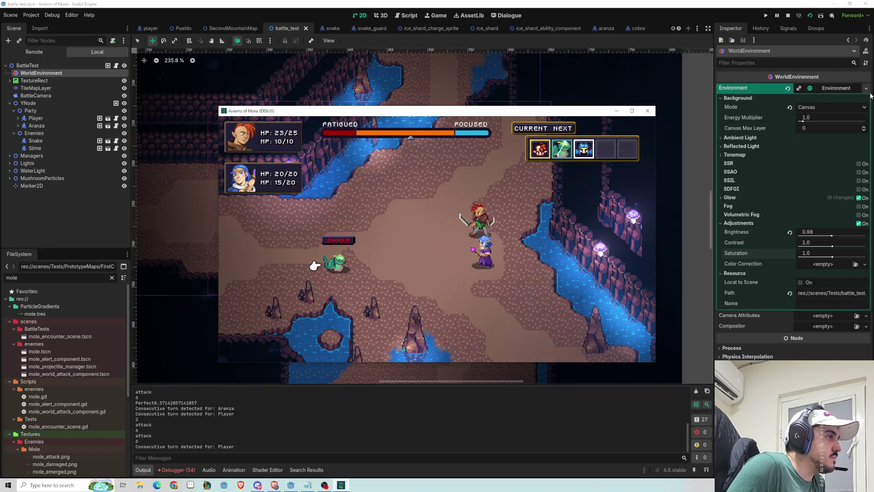
key(Escape)
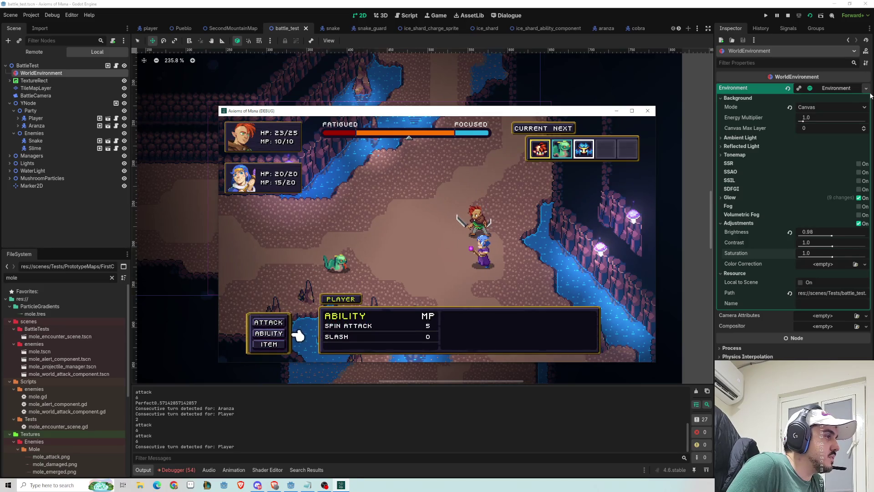
key(Down)
key(Up)
key(Up)
key(Down)
key(Down)
key(Up)
key(Up)
key(Up)
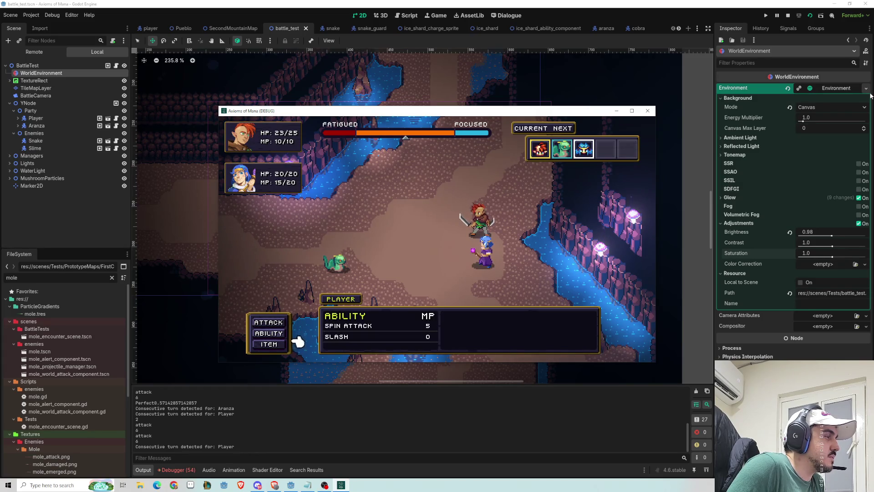
key(Up)
key(Down)
key(Return)
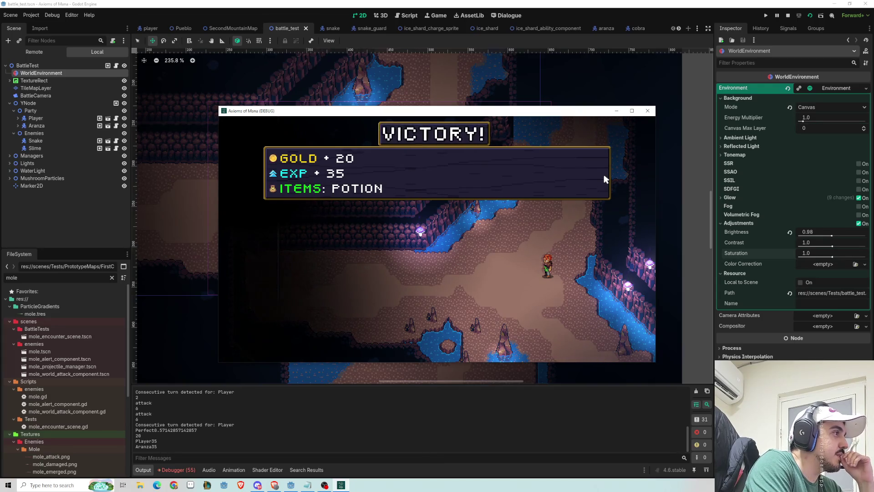
Close the running game, then launch the Pueblo town scene full screen for a playtest.
click(647, 111)
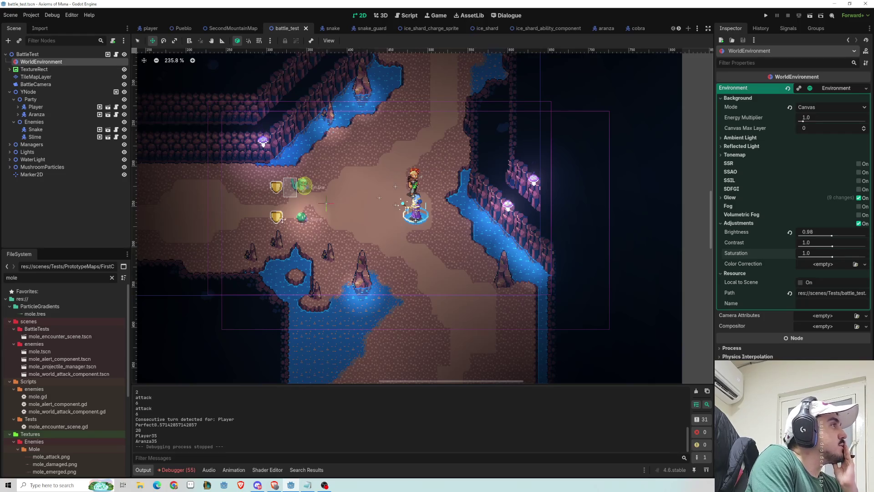
click(182, 29)
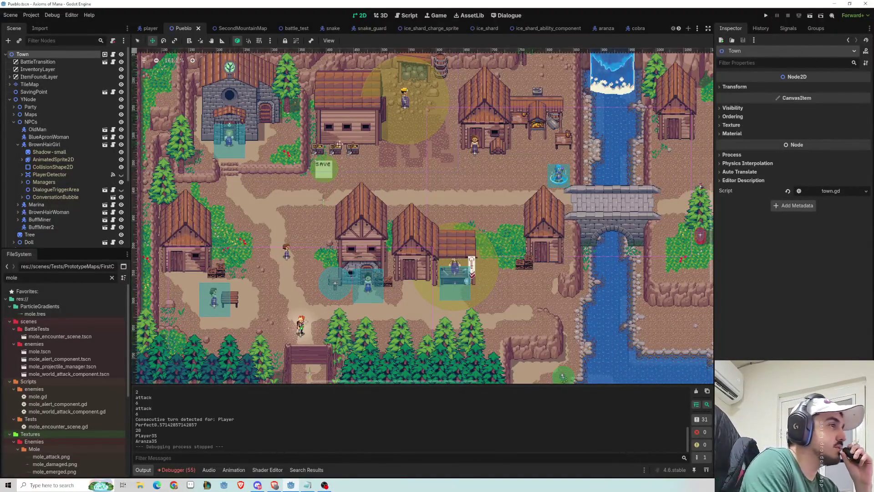
scroll(443, 323, up, 5)
scroll(442, 323, right, 5)
scroll(443, 323, down, 3)
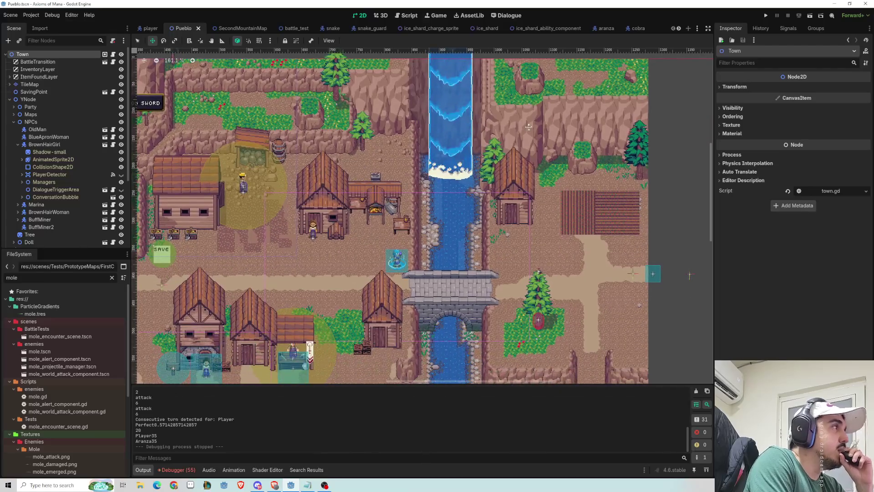
click(813, 16)
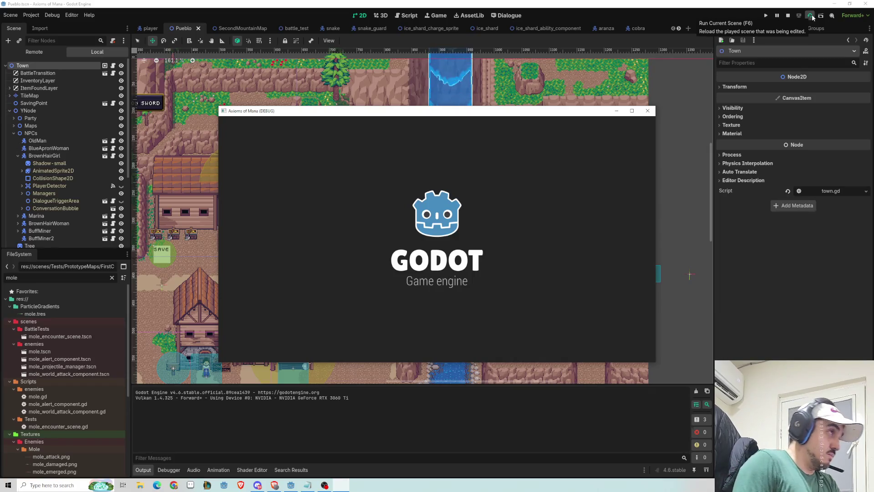
double_click(528, 111)
Walk the hero through town to a villager and read through Aranza's introduction dialogue.
key(Up)
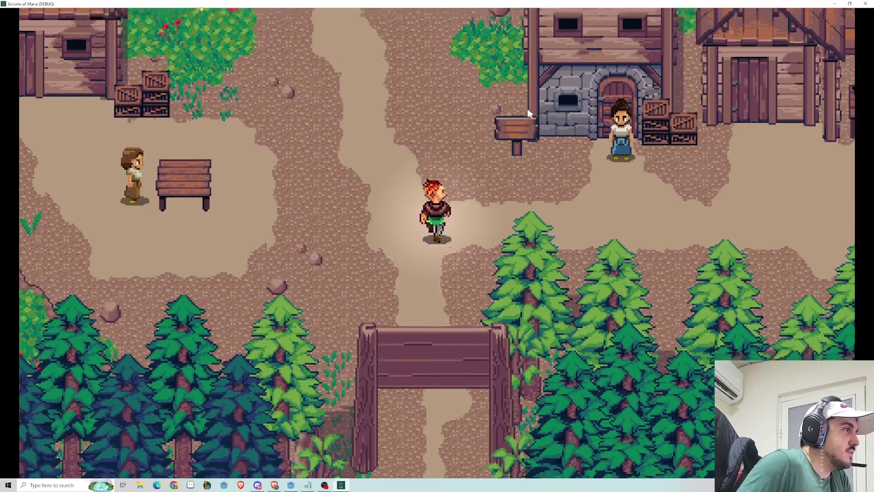
key(Up)
key(Right)
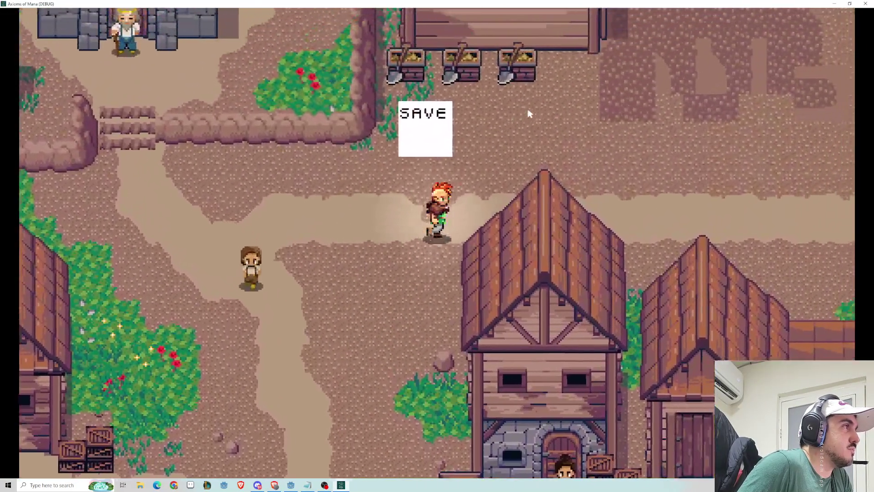
key(Right)
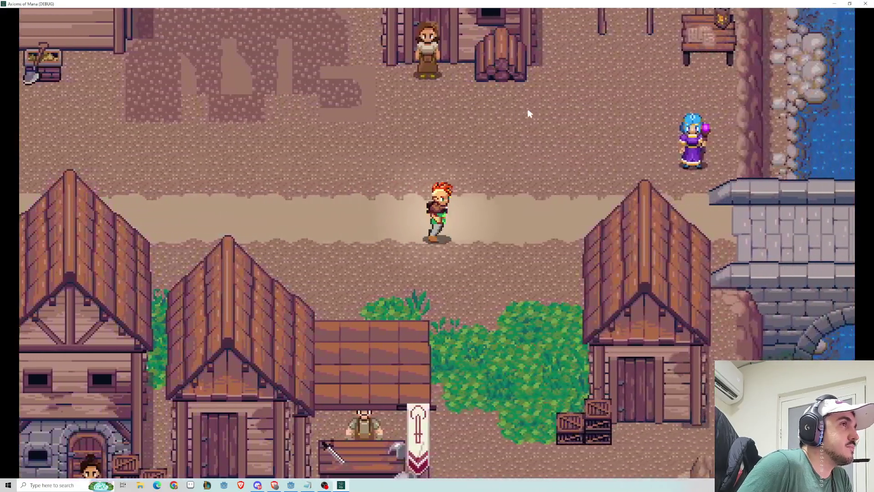
key(Up)
key(Right)
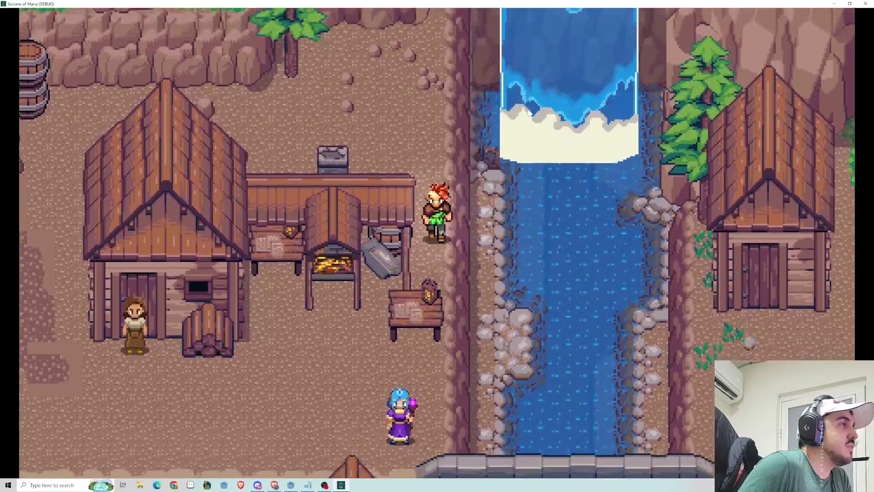
key(Down)
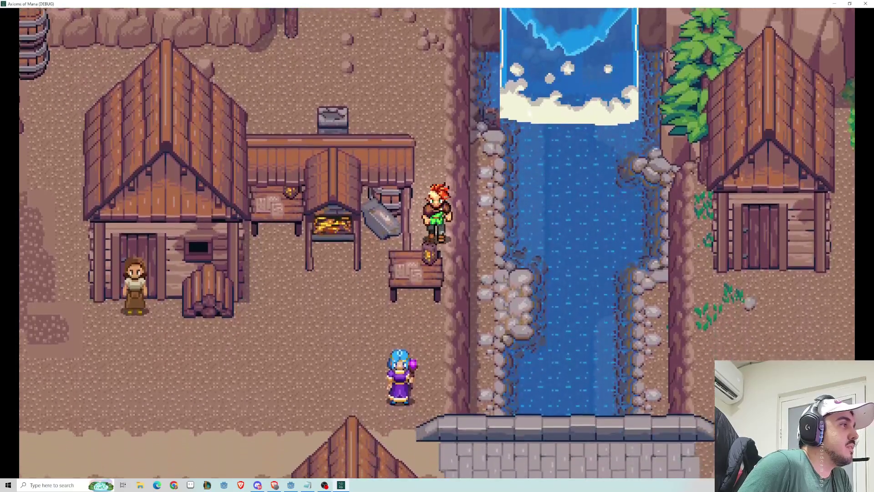
key(Down)
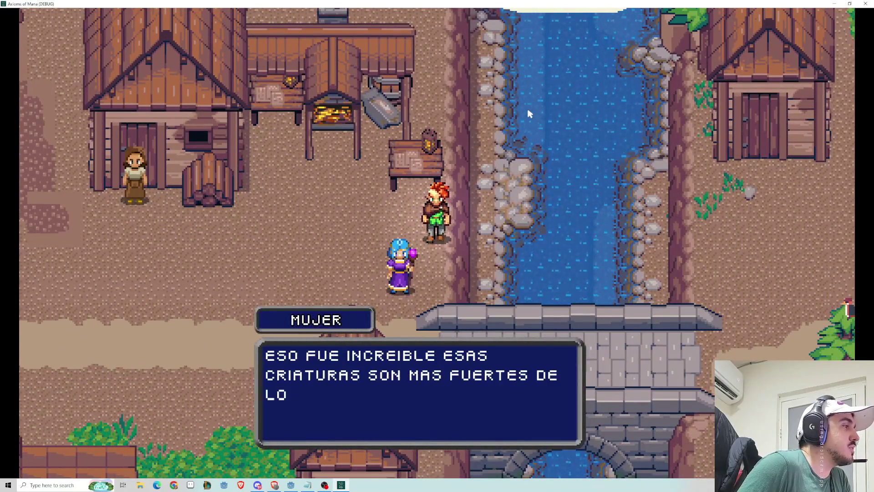
key(Return)
key(Return)
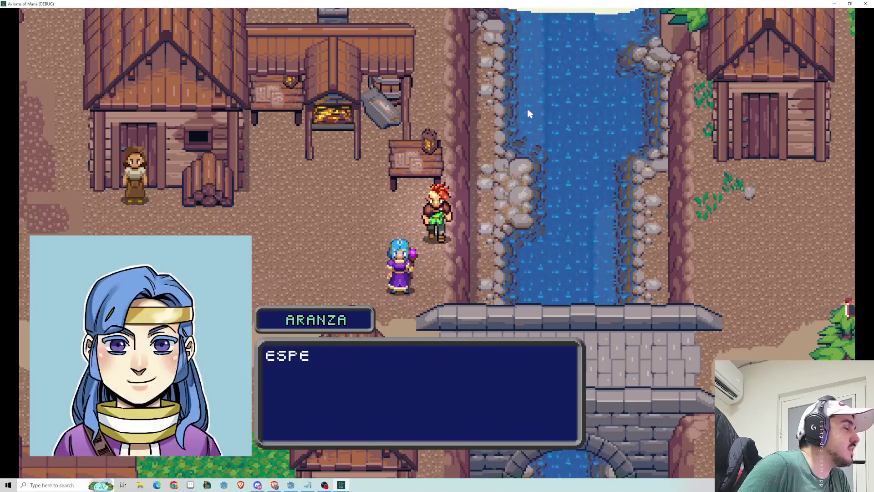
key(Return)
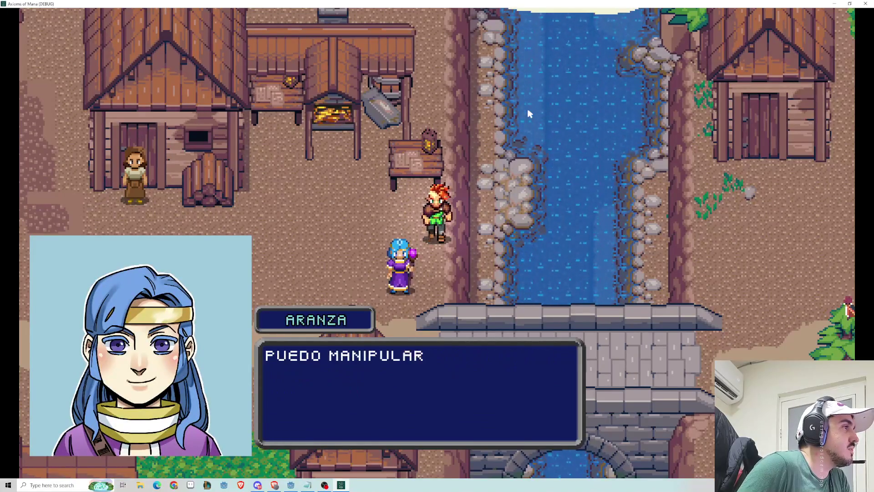
key(Return)
key(Left)
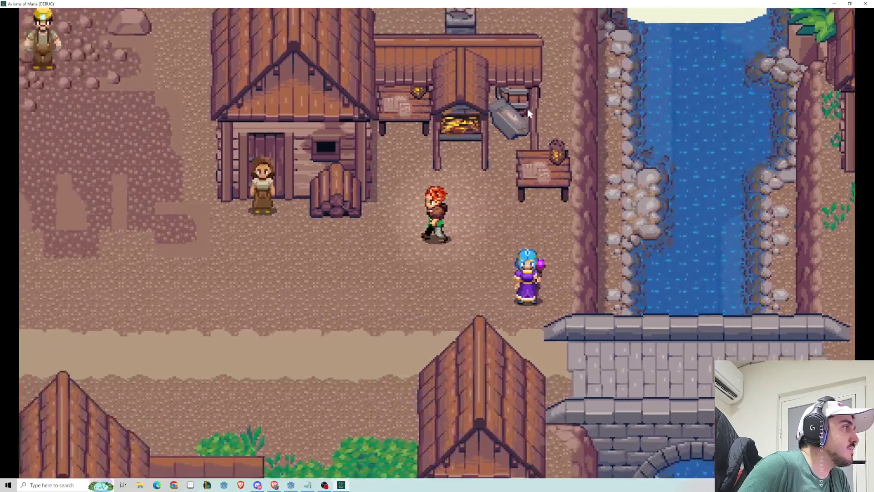
Walk the hero toward the blacksmith's anvil, then back to the woman for the hero's reply.
key(Right)
key(Up)
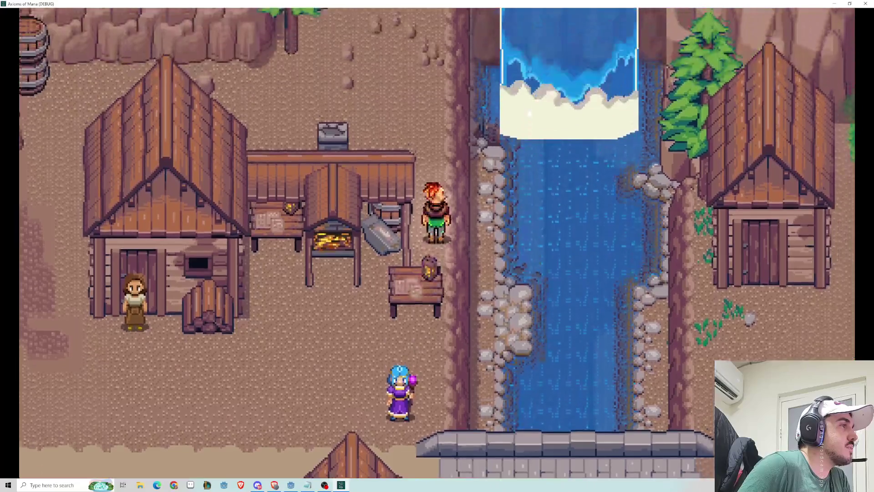
key(Down)
key(Left)
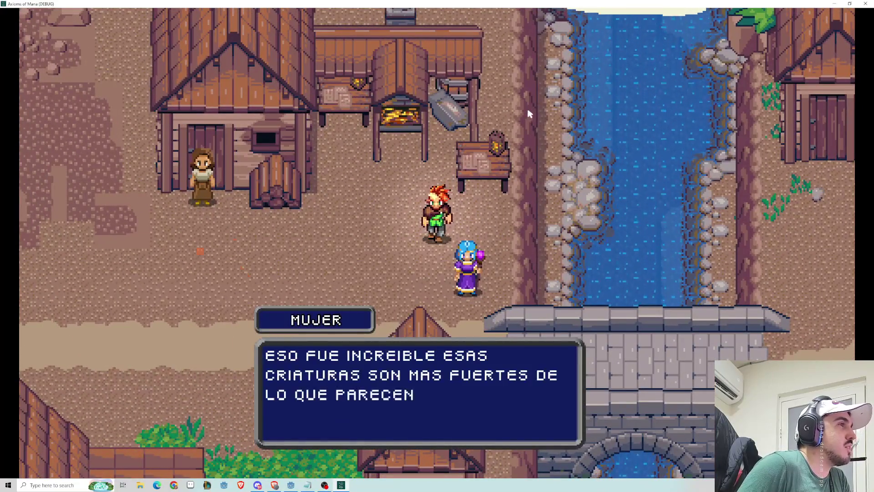
key(Return)
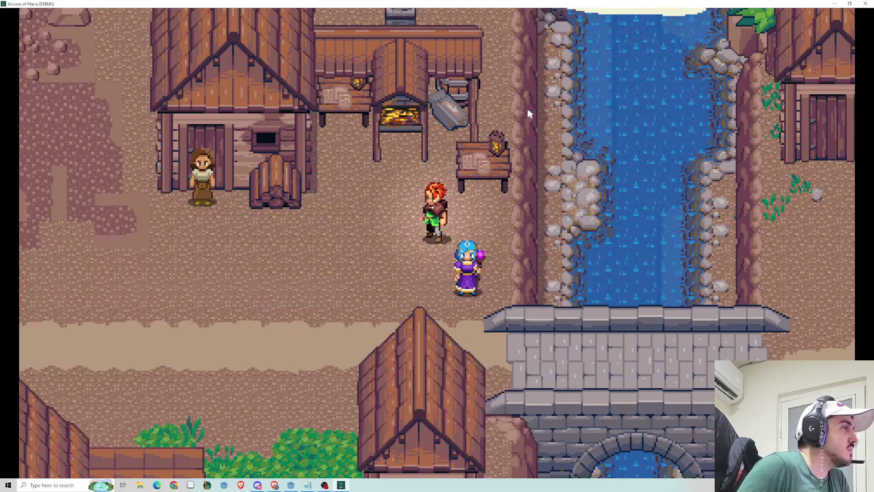
Walk the hero past the girl and explore the stone bridge before exiting onto the east path.
key(Down)
key(Right)
key(Up)
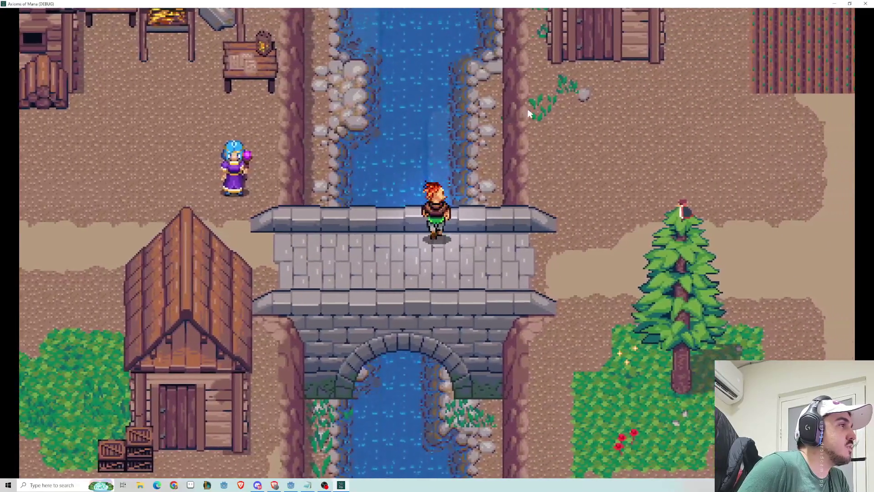
key(Left)
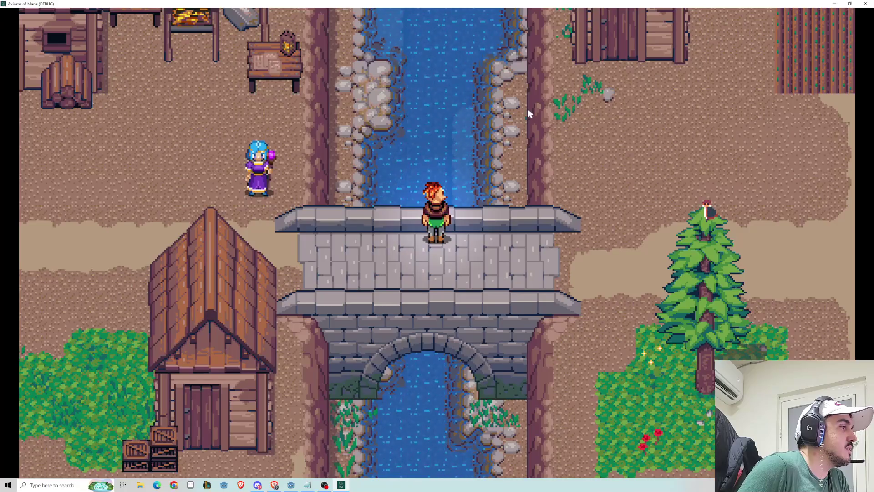
key(Right)
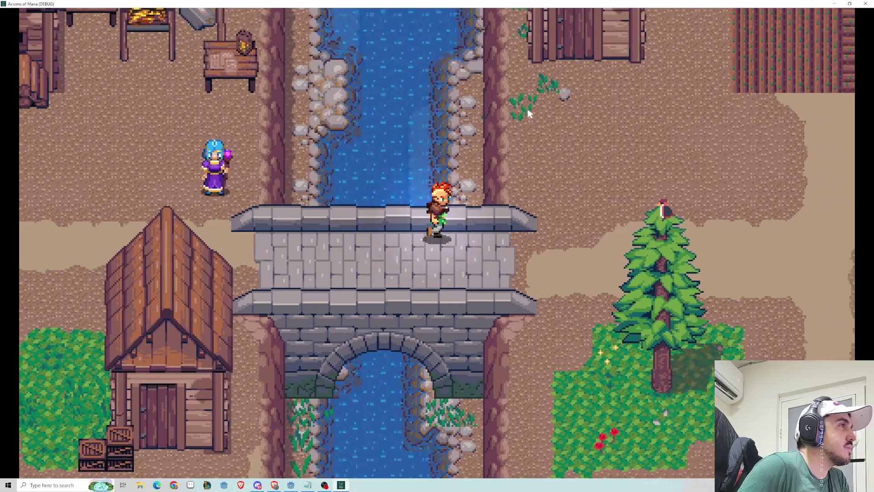
key(Left)
key(Down)
key(Right)
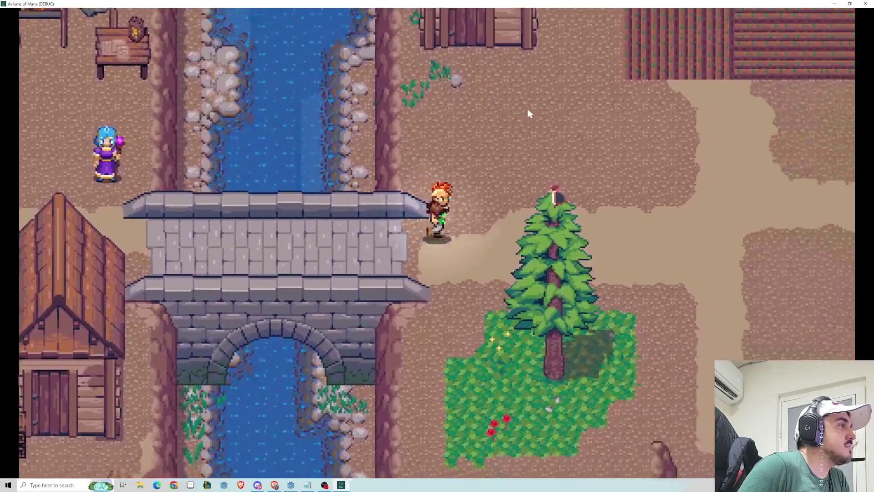
Explore north past the house toward the cliffs and waterfall.
key(Up)
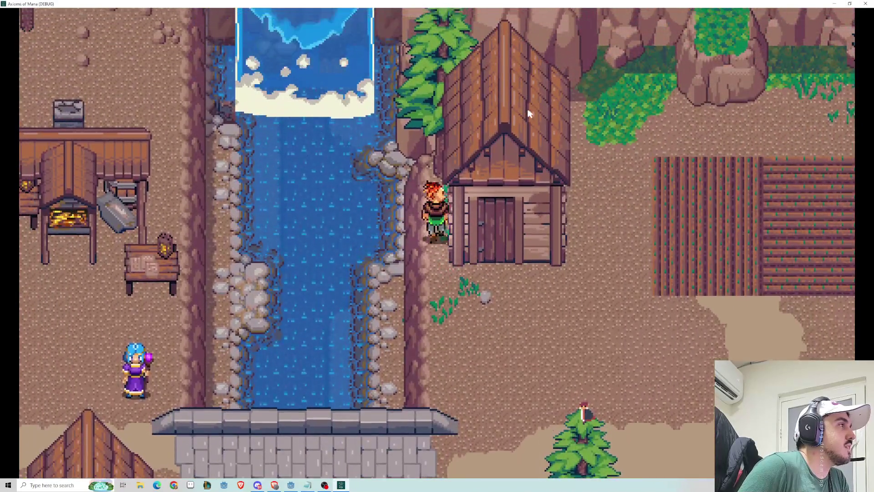
key(Up)
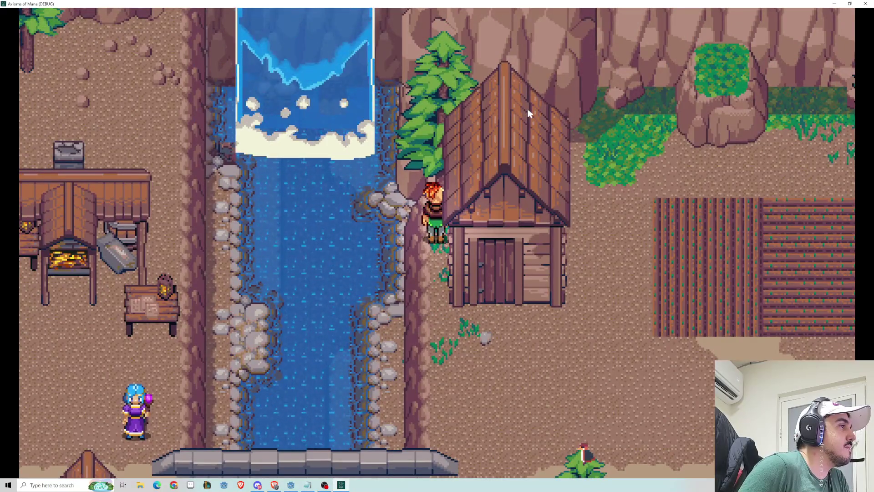
key(Down)
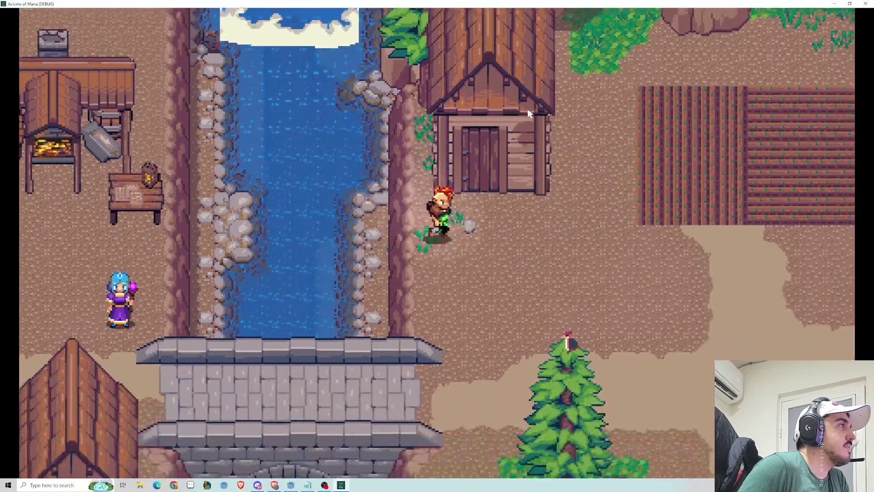
key(Right)
key(Up)
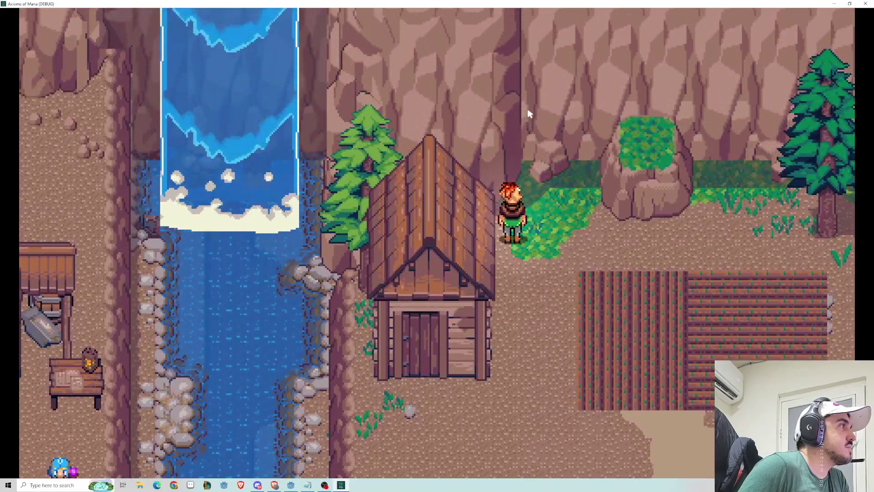
key(Down)
key(Left)
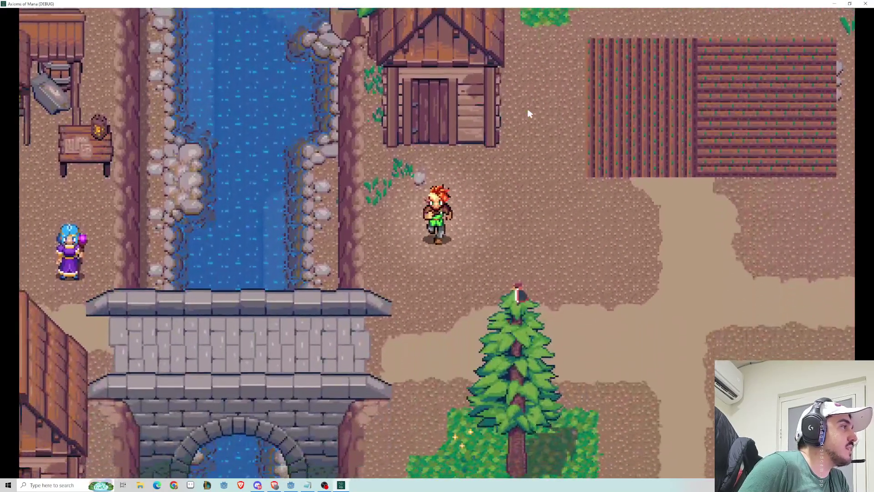
key(Up)
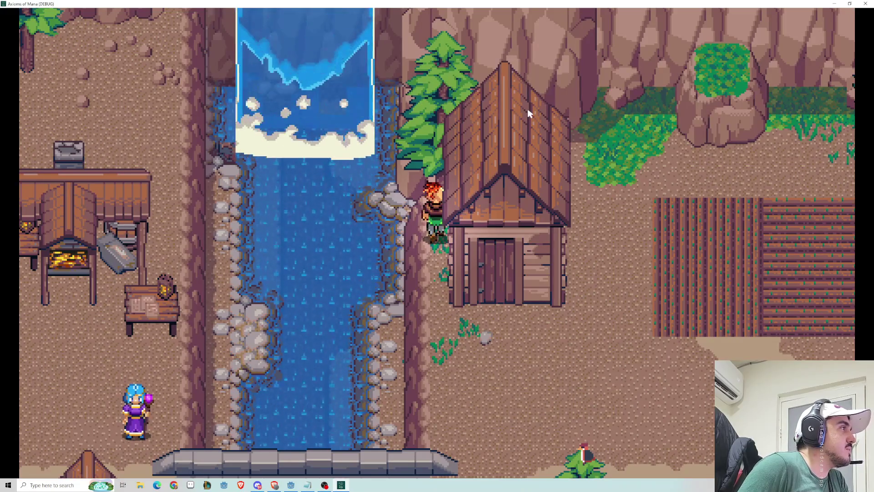
Walk the hero back south by the tree and pace across the stone bridge.
key(Down)
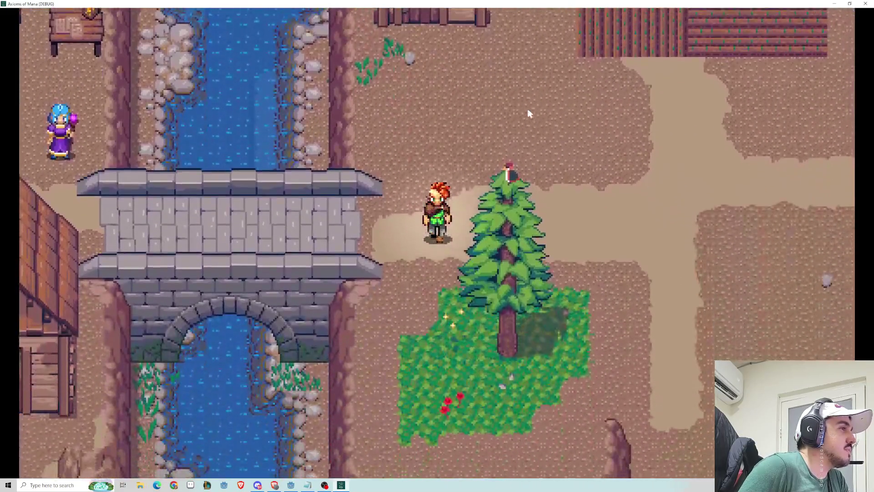
key(Down)
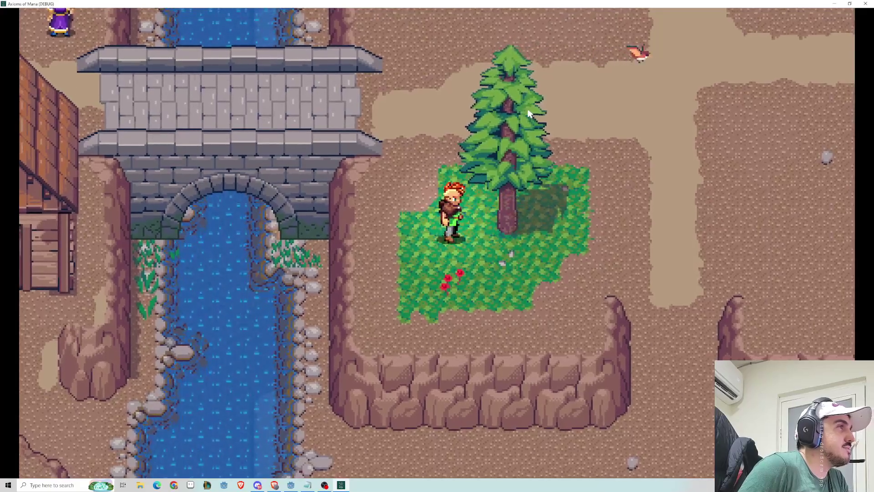
key(Up)
key(Left)
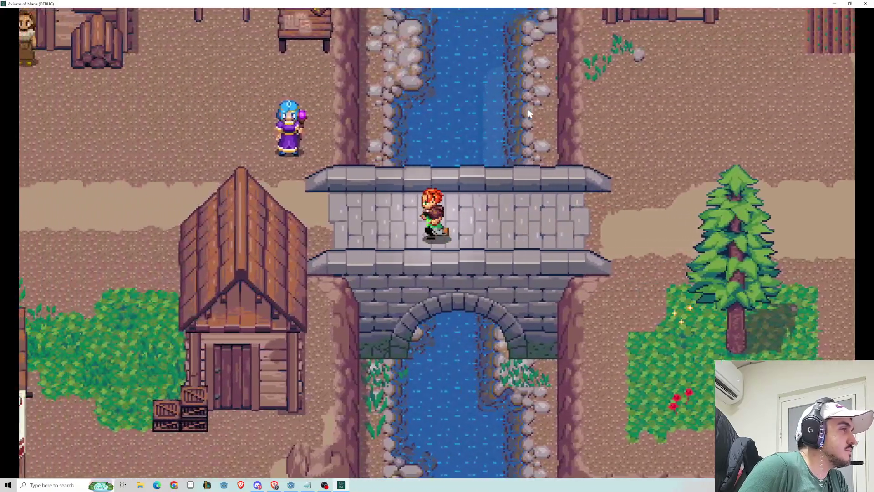
key(Left)
key(Right)
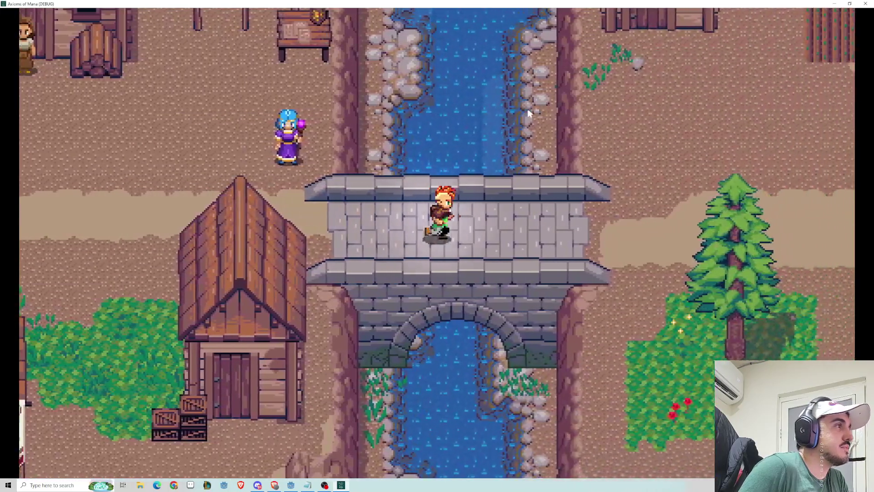
key(Right)
key(Up)
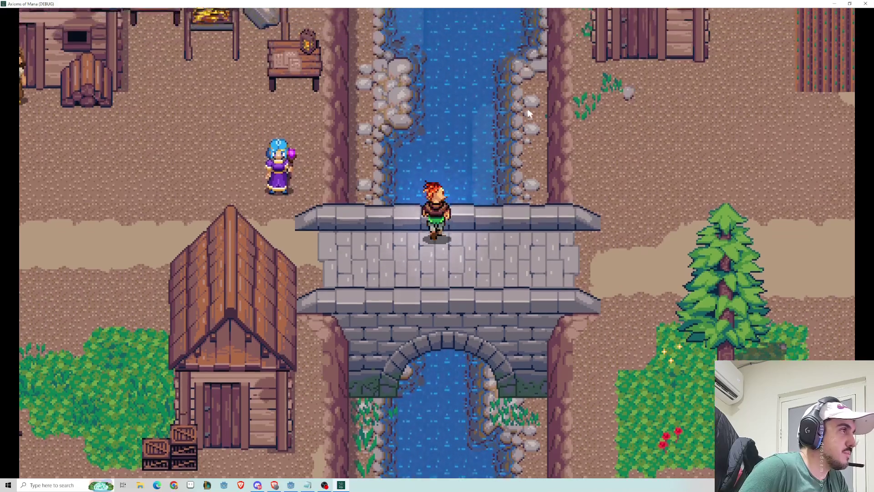
key(Left)
key(Right)
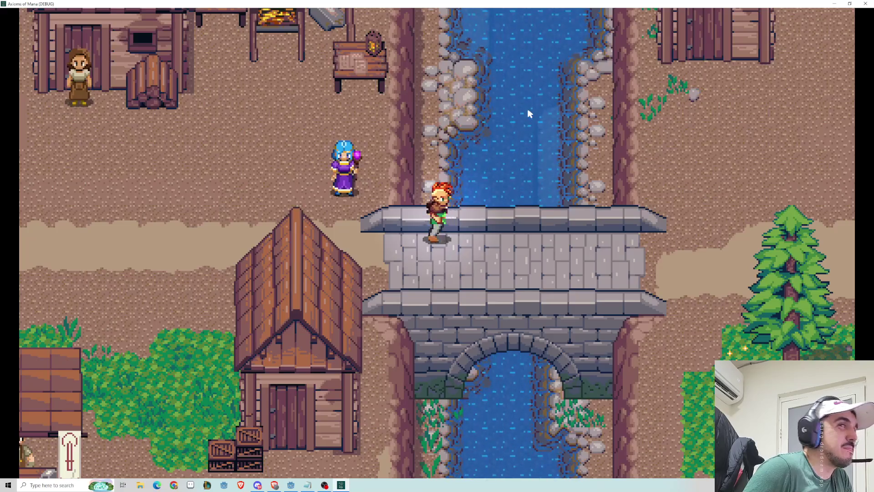
Walk to the mage, triggering the woman's 'Espera!' line, and stop the playtest.
key(Left)
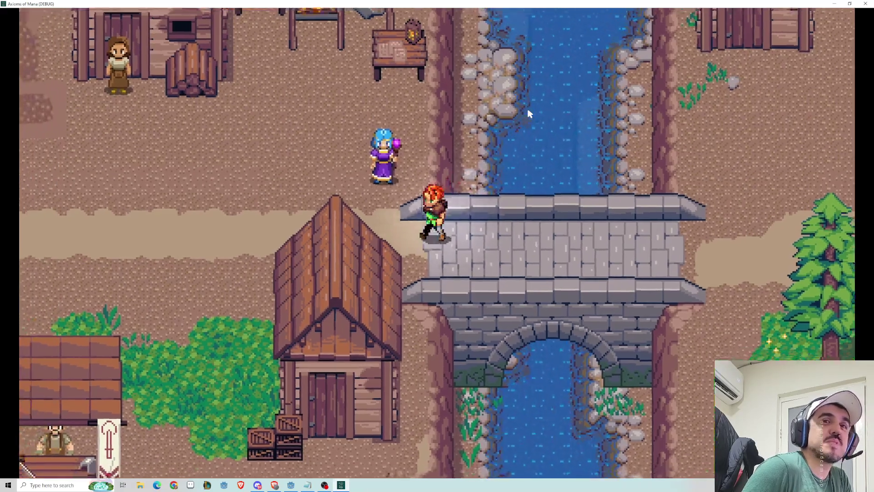
key(Up)
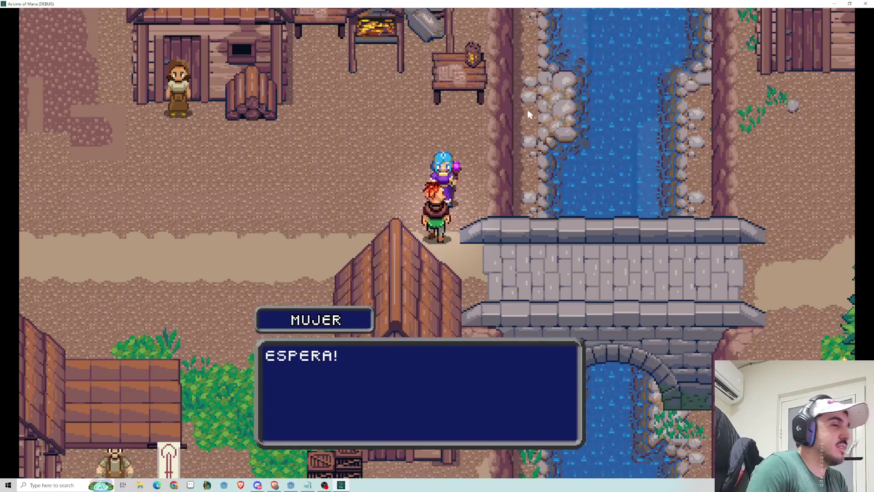
click(861, 6)
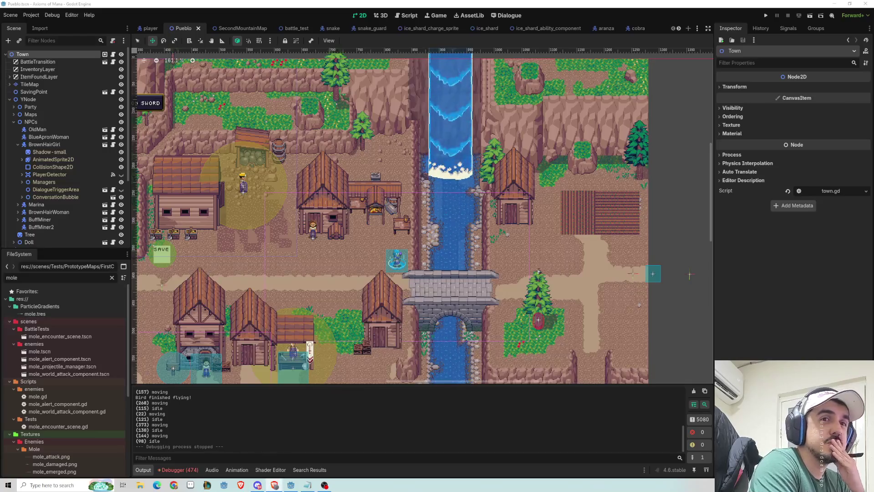
Comment out lines 127–129 of _on_aranza_area_body_entered in the town script and add pass.
click(114, 55)
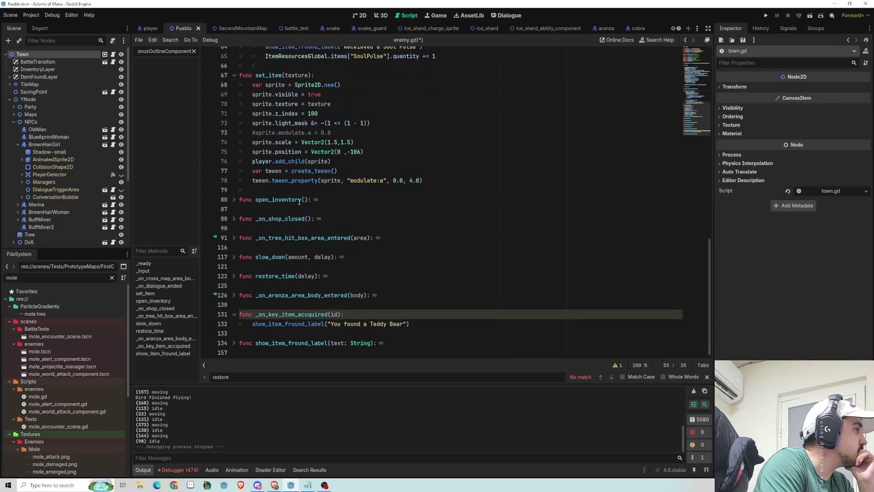
click(234, 296)
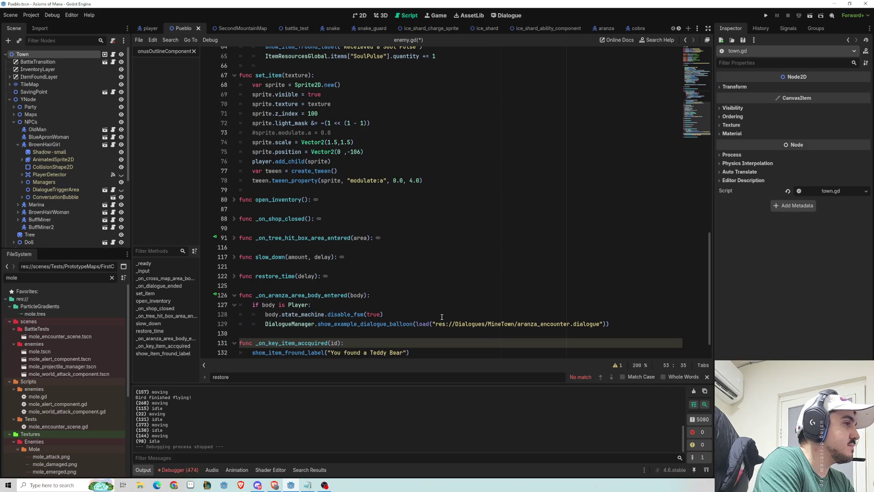
scroll(420, 320, up, 15)
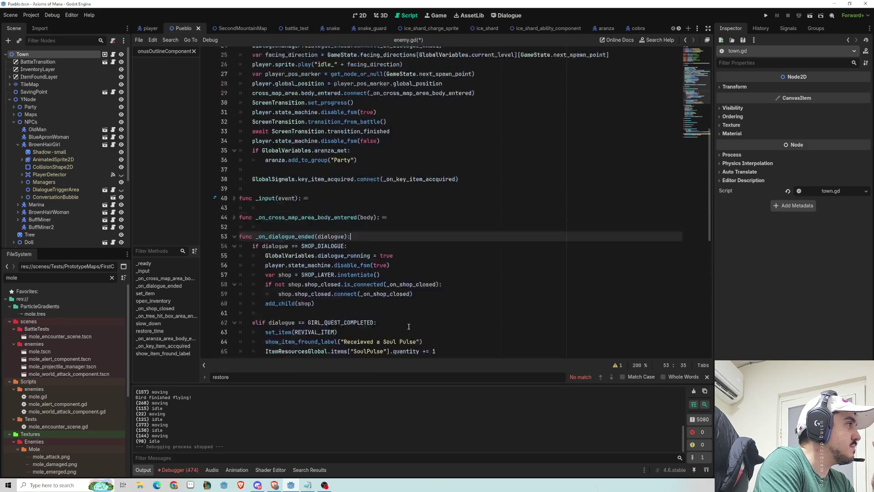
scroll(408, 327, down, 15)
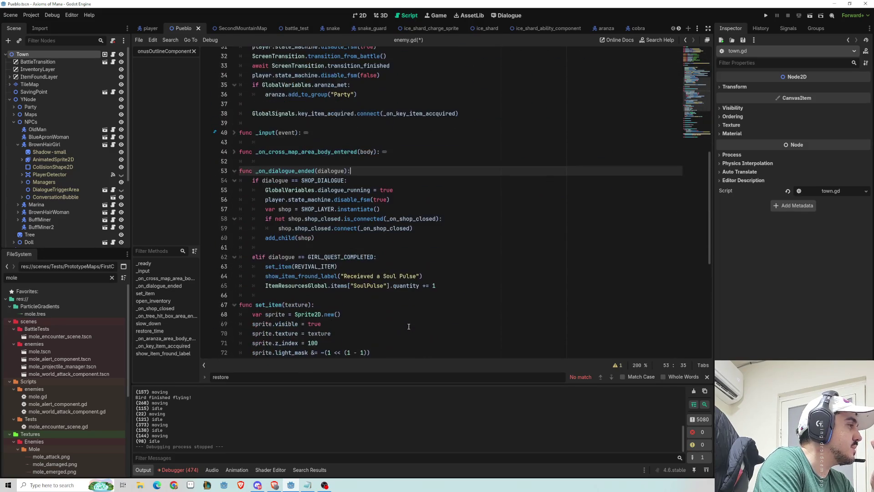
scroll(409, 326, down, 1)
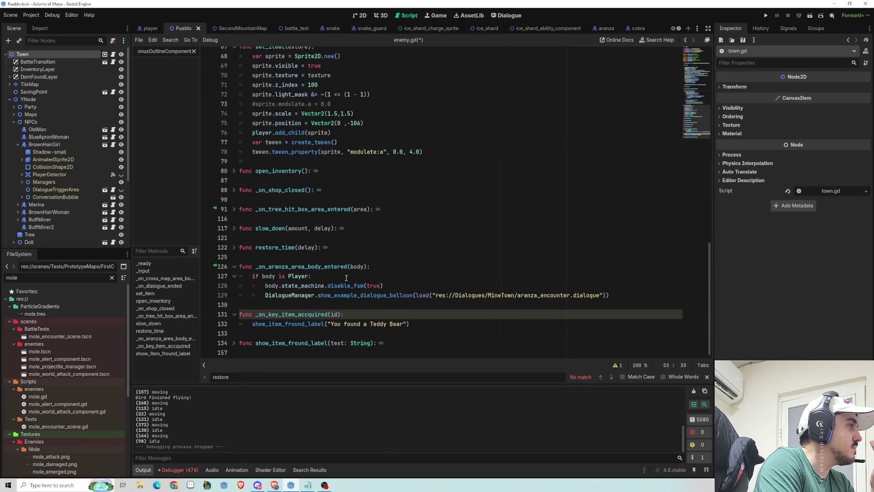
double_click(327, 268)
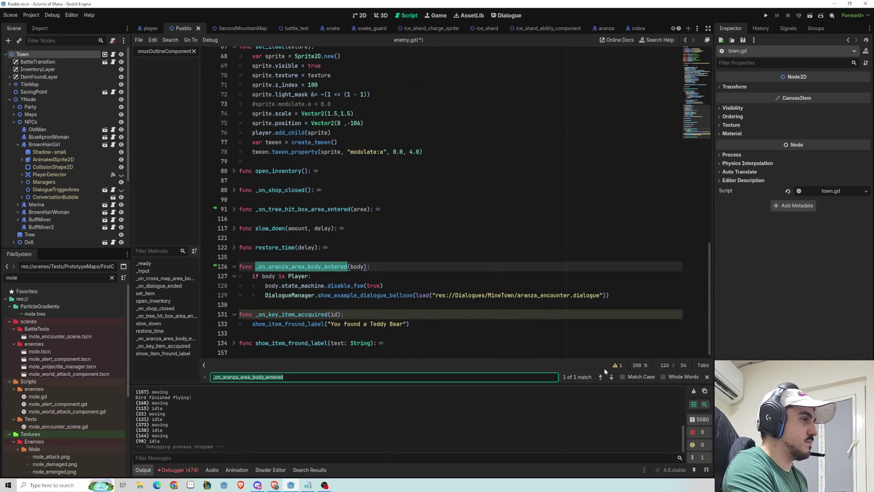
drag(610, 295, 305, 276)
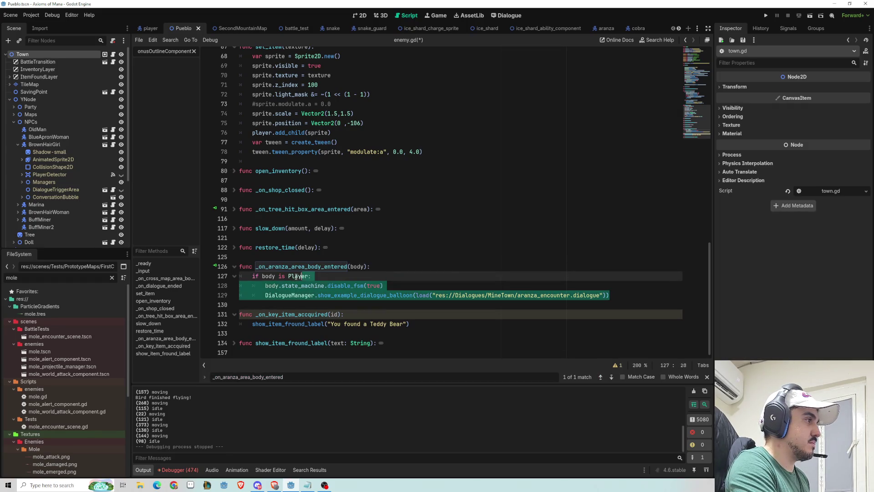
click(280, 306)
text(pass)
Run the current Pueblo scene to test the disabled encounter.
click(374, 229)
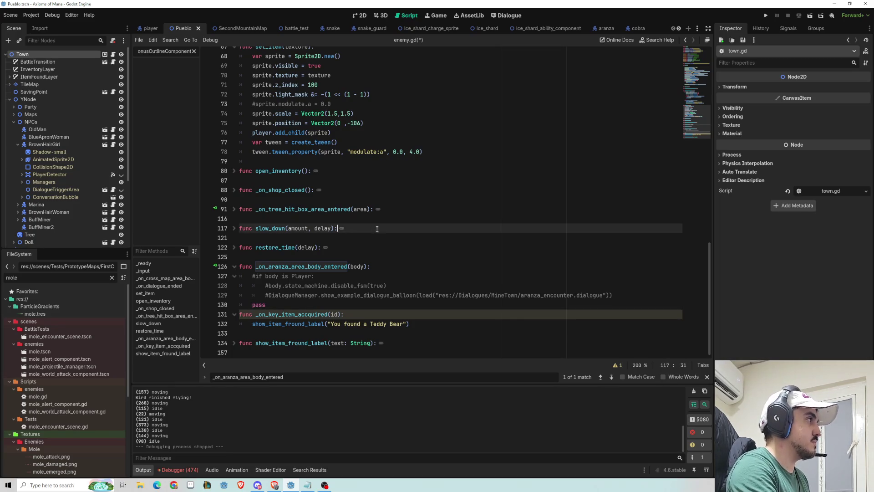
click(810, 20)
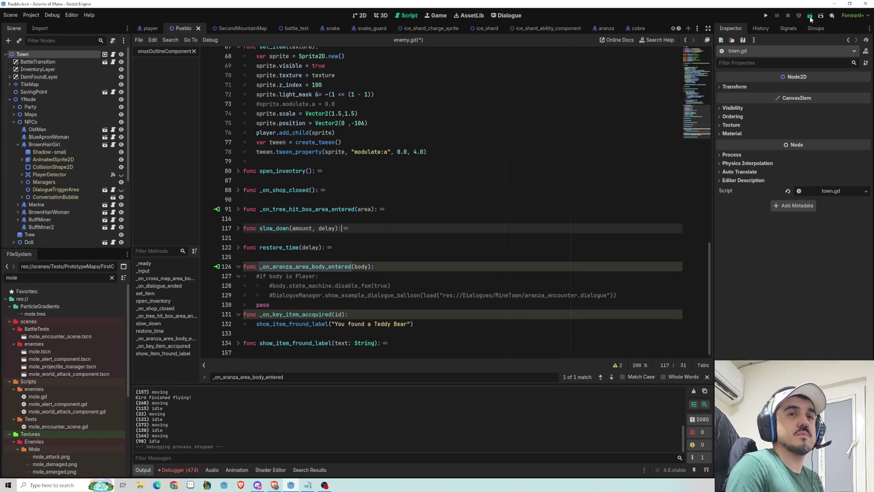
click(811, 20)
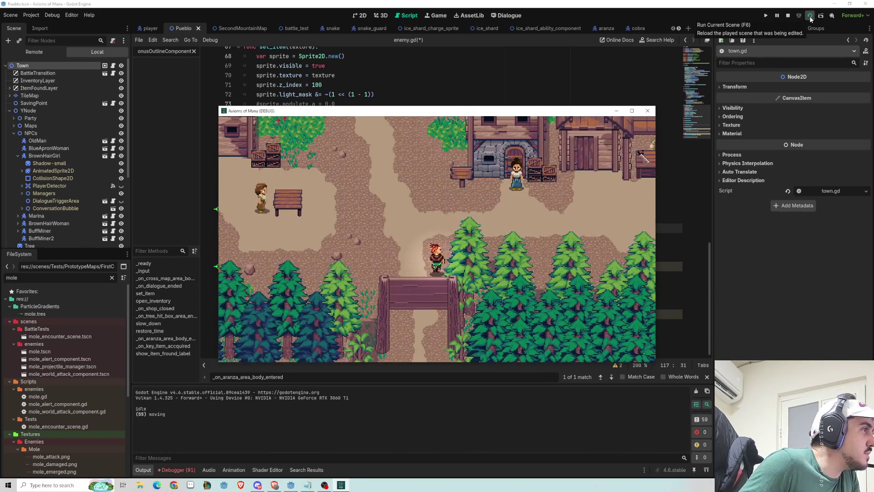
Walk the hero east and back west through town, then maximize the game window.
key(Up)
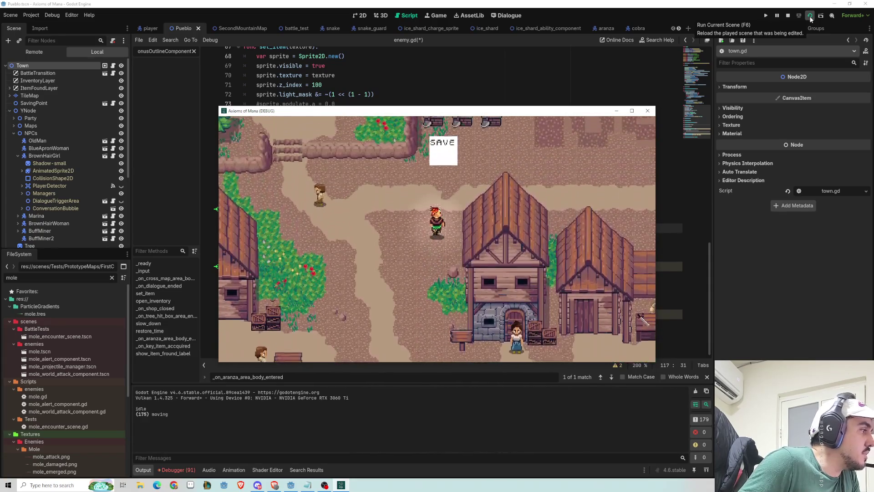
key(Right)
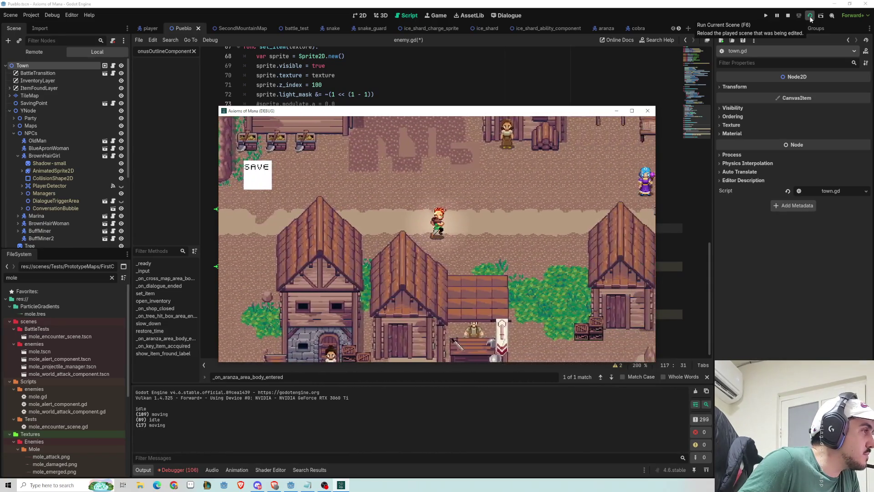
key(Right)
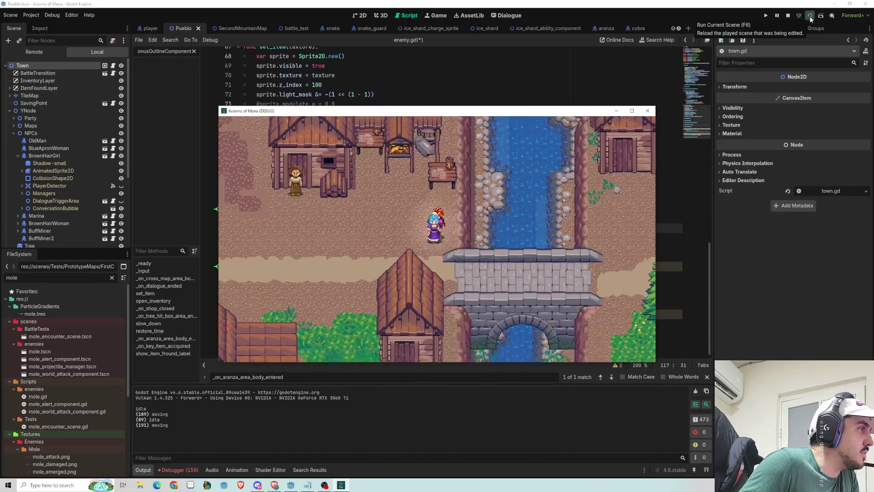
key(Left)
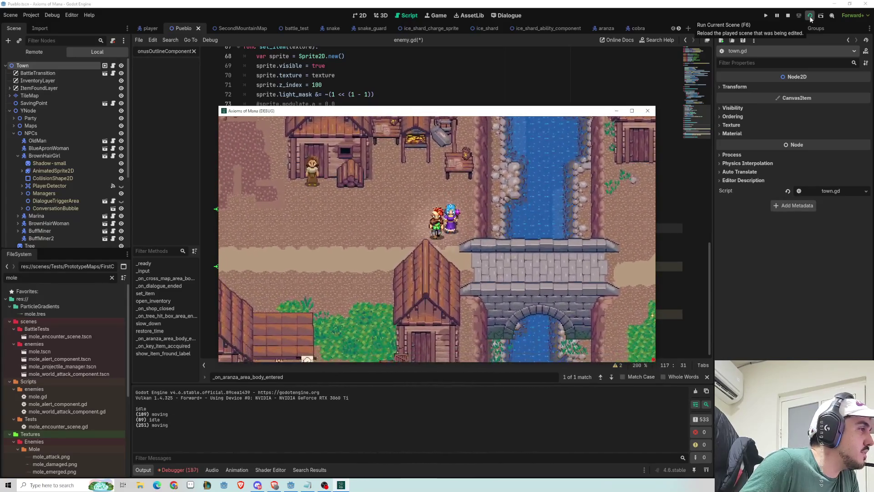
key(Left)
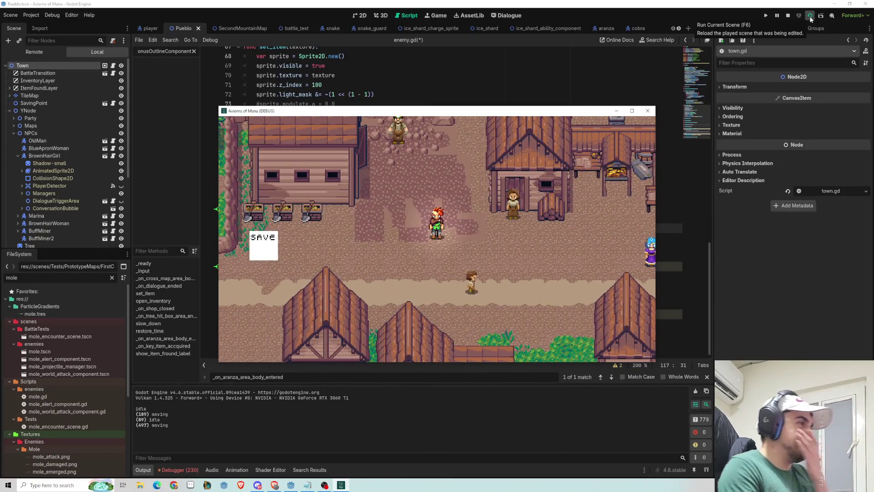
double_click(510, 111)
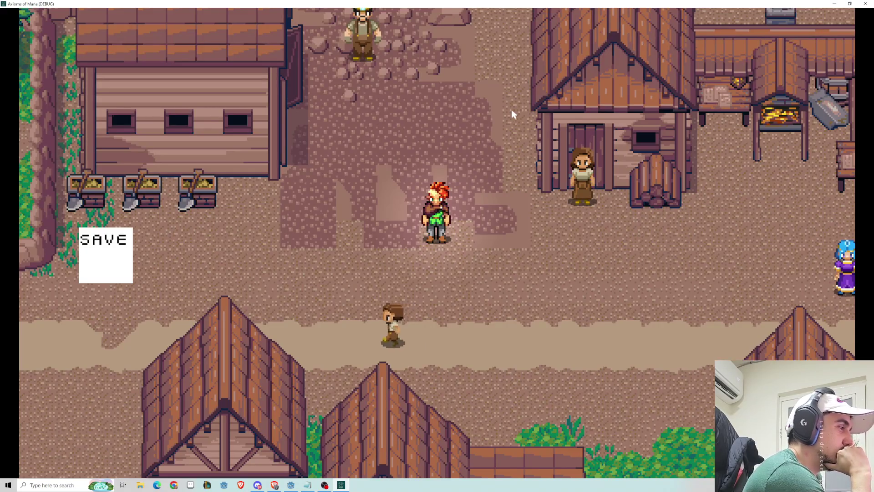
Wander the hero around the village up toward the SAVE box.
key(Down)
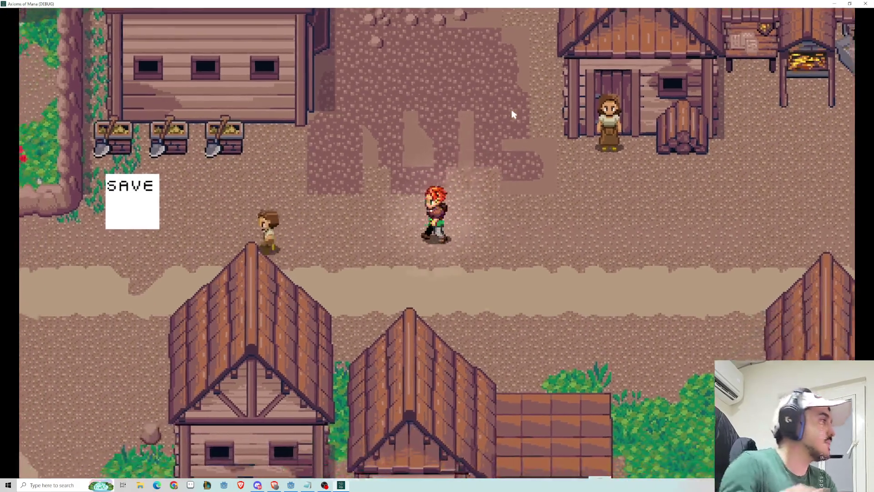
key(Left)
key(Left)
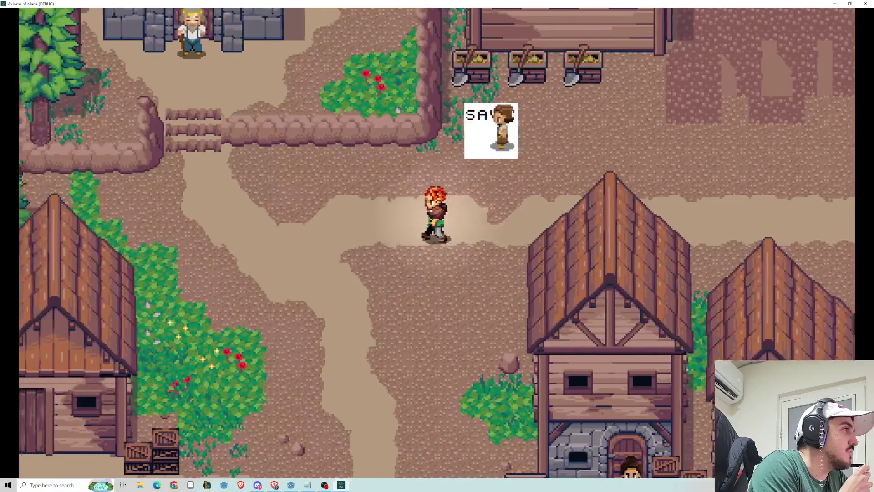
key(Up)
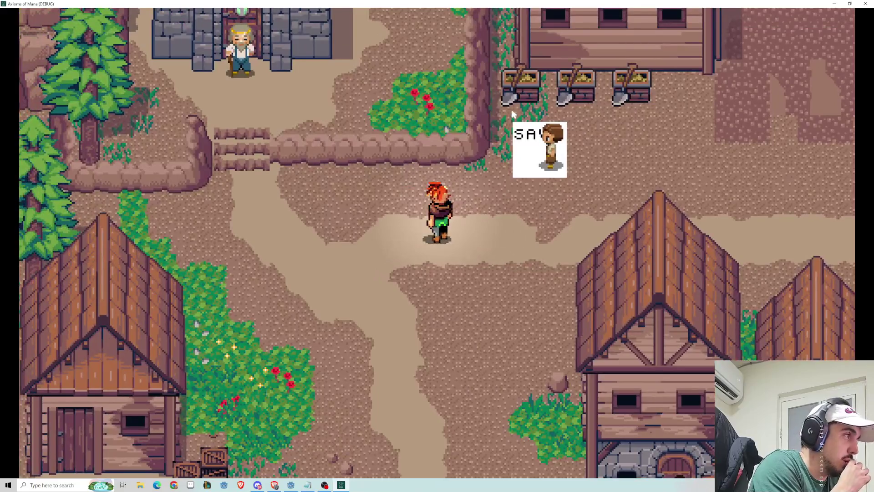
key(Left)
key(Down)
key(Right)
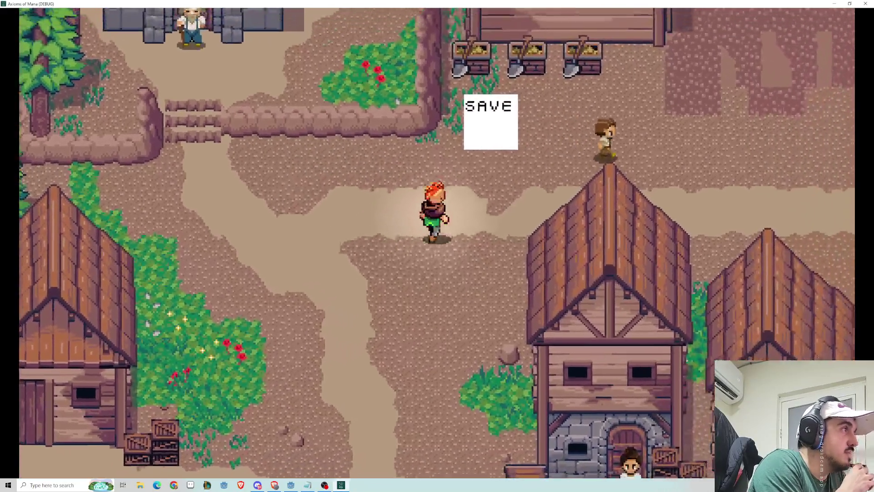
key(Up)
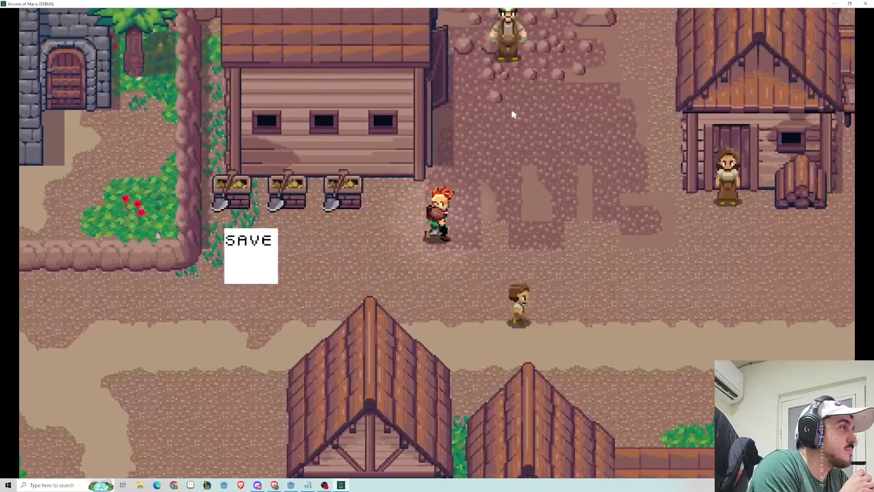
key(Right)
key(Down)
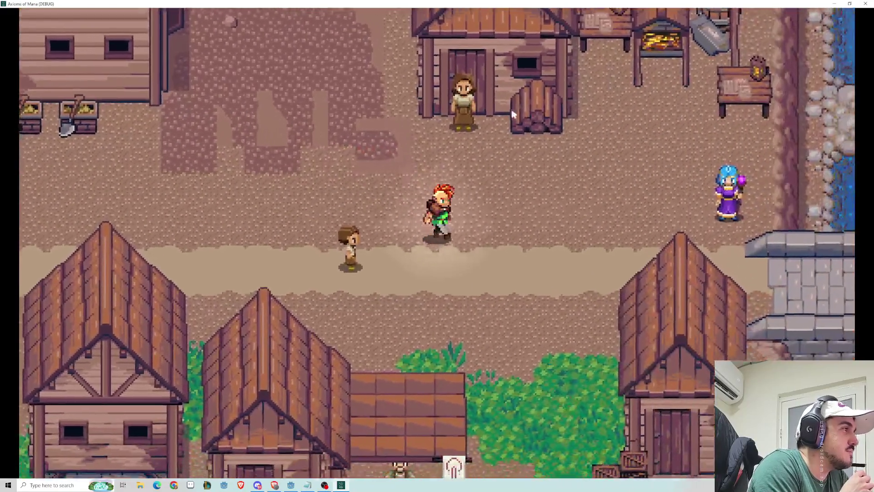
key(Left)
key(Up)
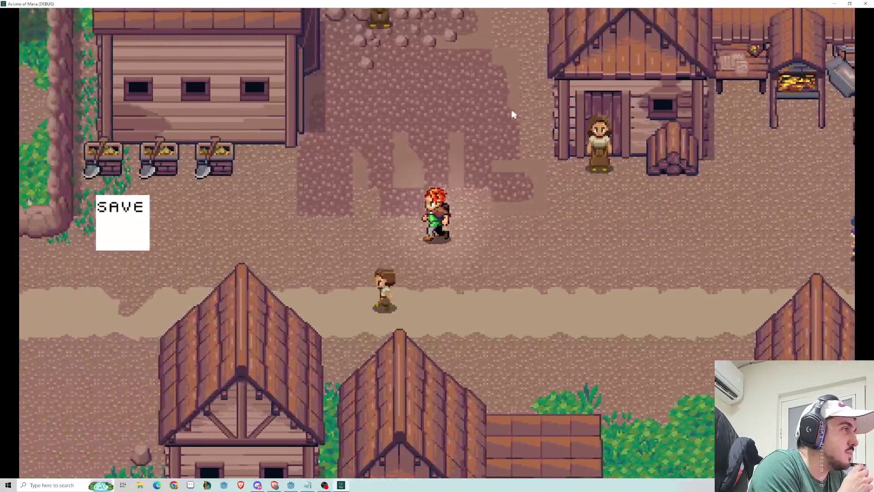
Walk the hero down toward the forest gate and back up the path by the houses.
key(Left)
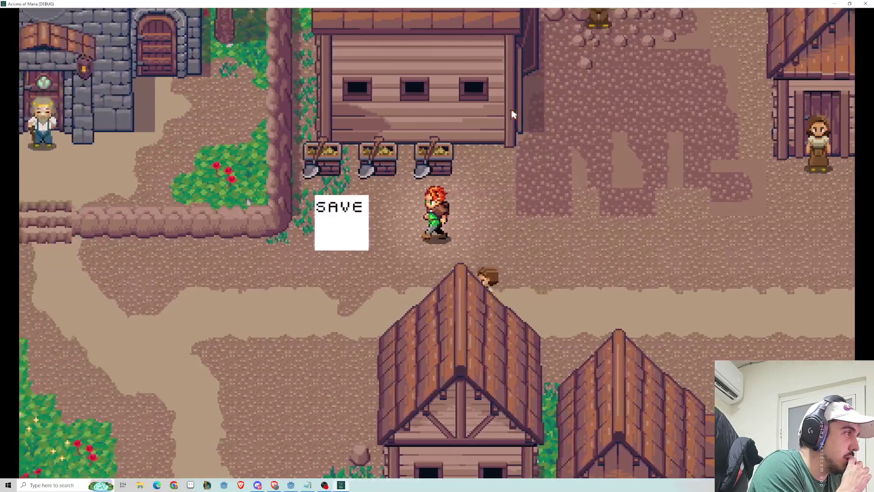
key(Down)
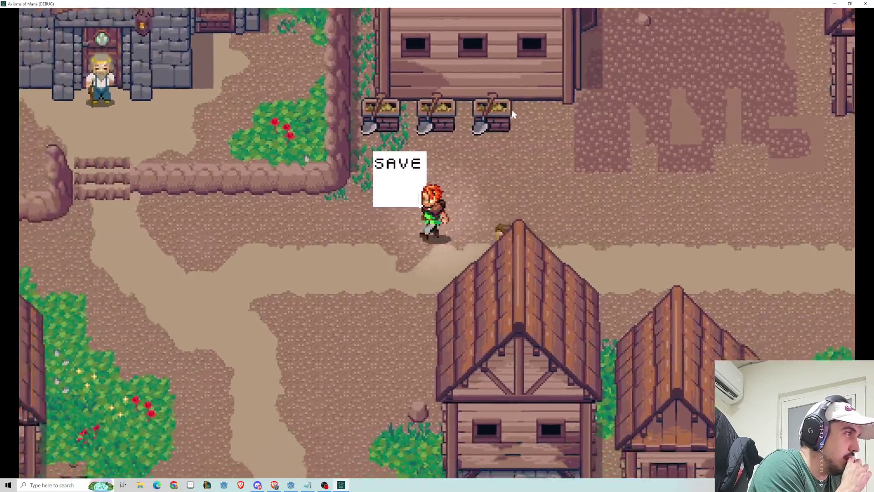
key(Left)
key(Down)
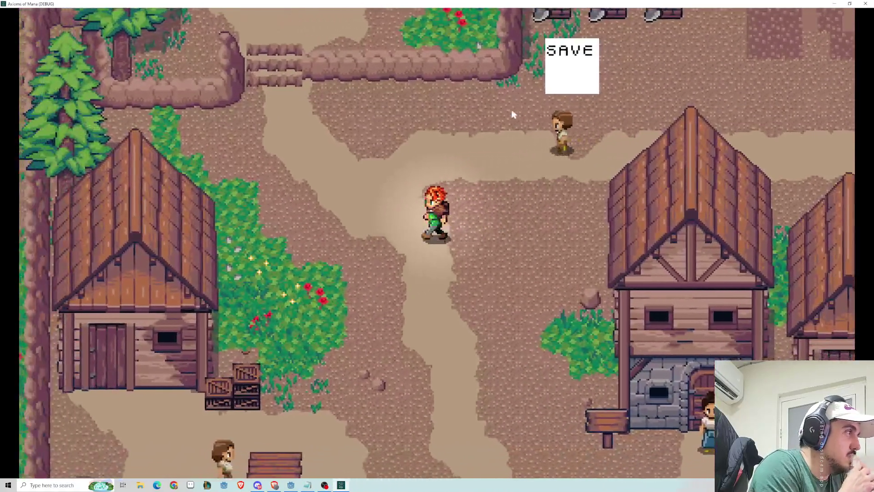
key(Up)
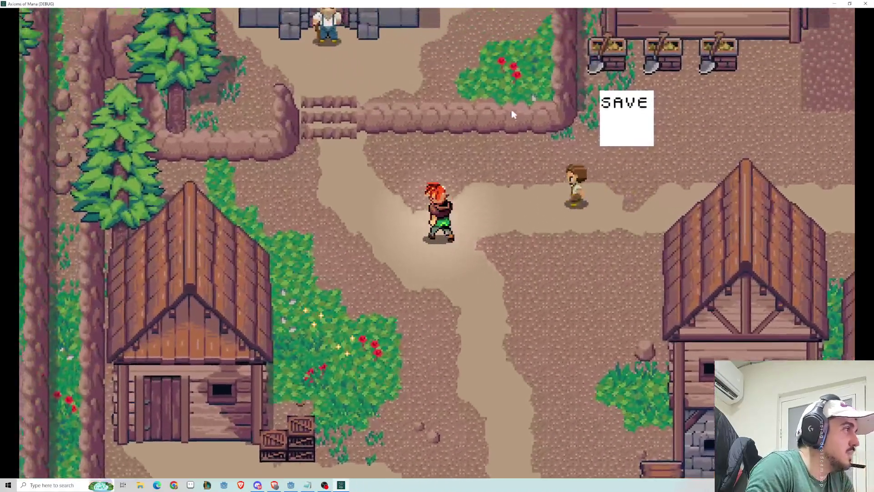
key(Down)
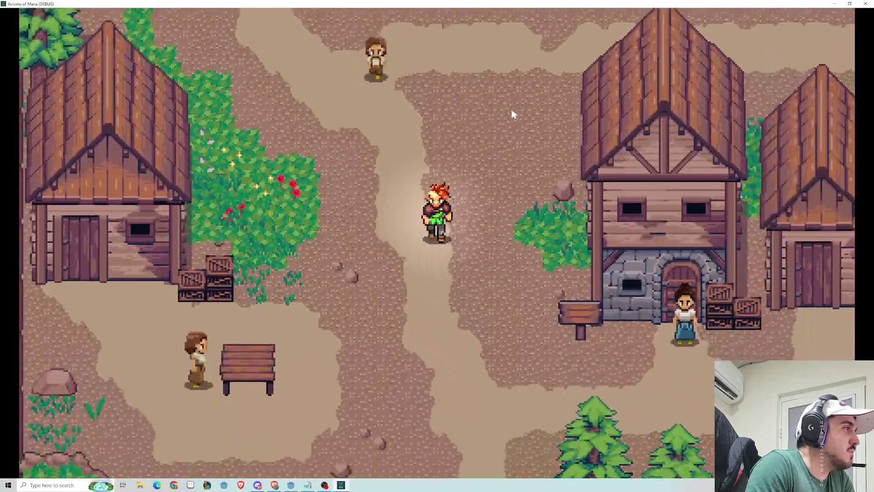
key(Down)
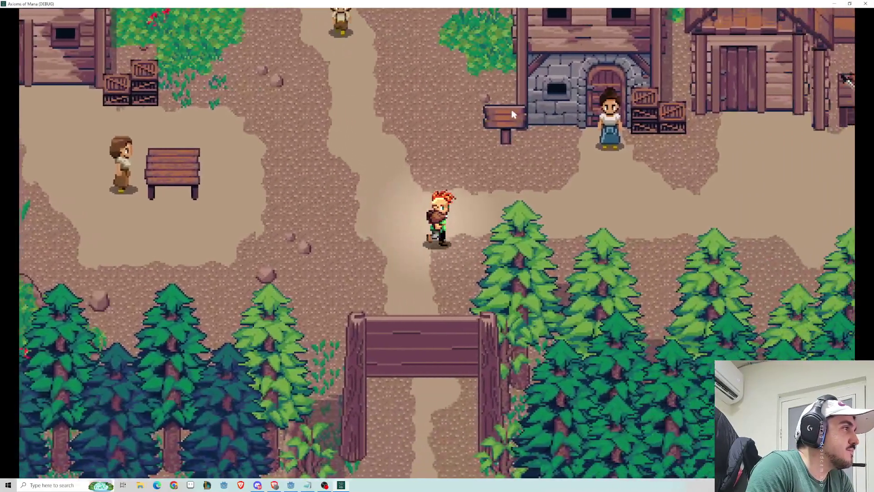
key(Up)
key(Right)
key(Left)
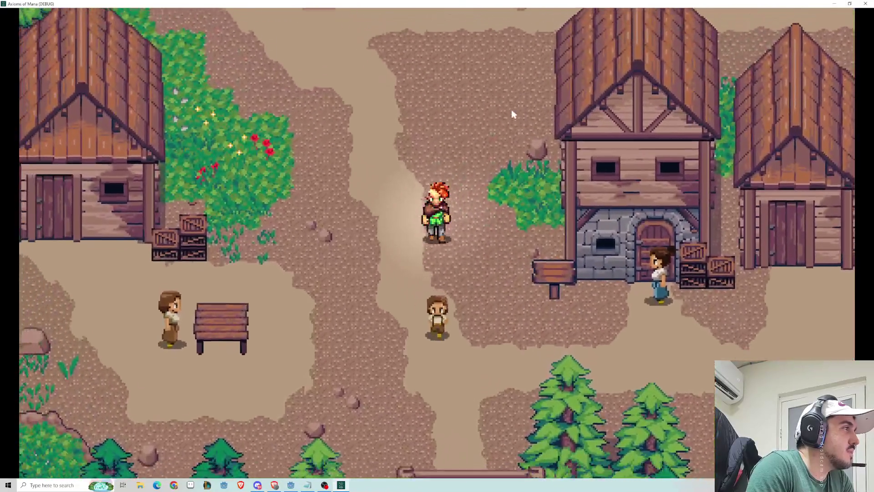
key(Right)
key(Left)
key(Up)
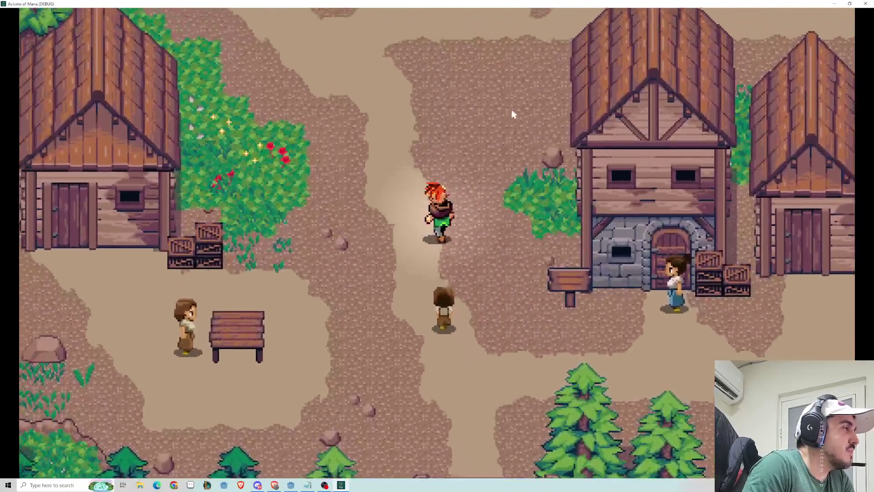
key(Up)
Pace the hero around the path near the SAVE sign.
key(Left)
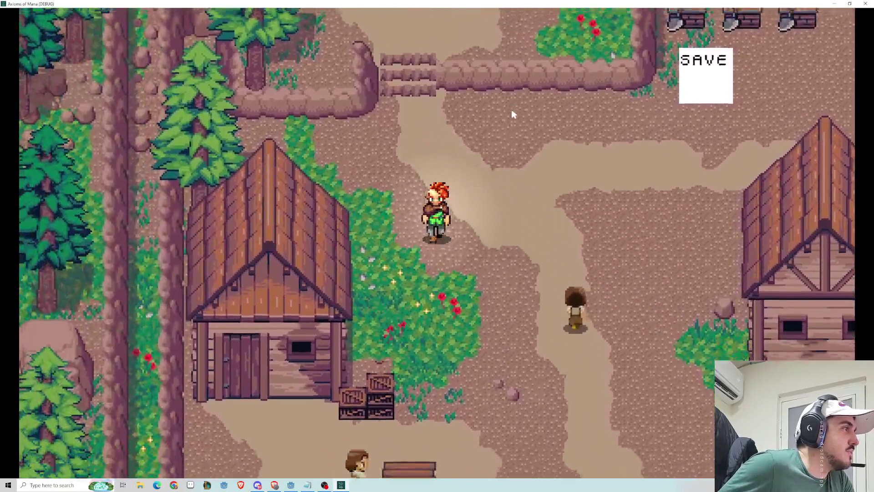
key(Down)
key(Right)
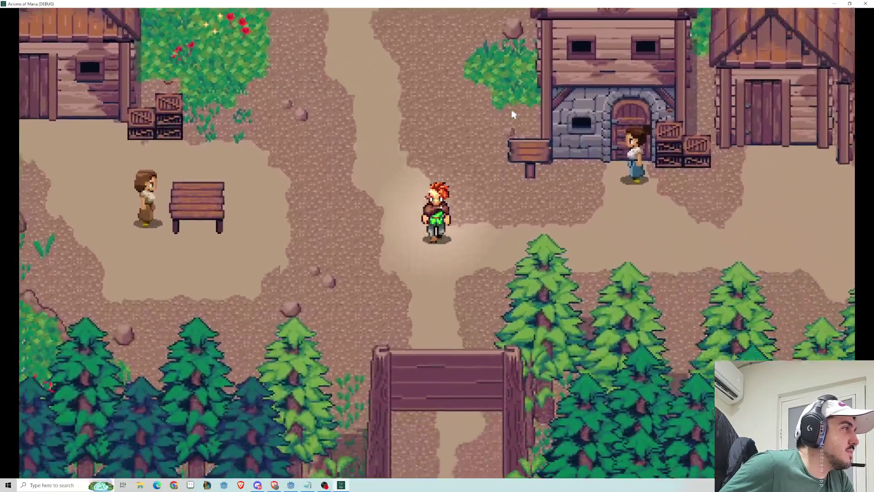
key(Left)
key(Up)
key(Right)
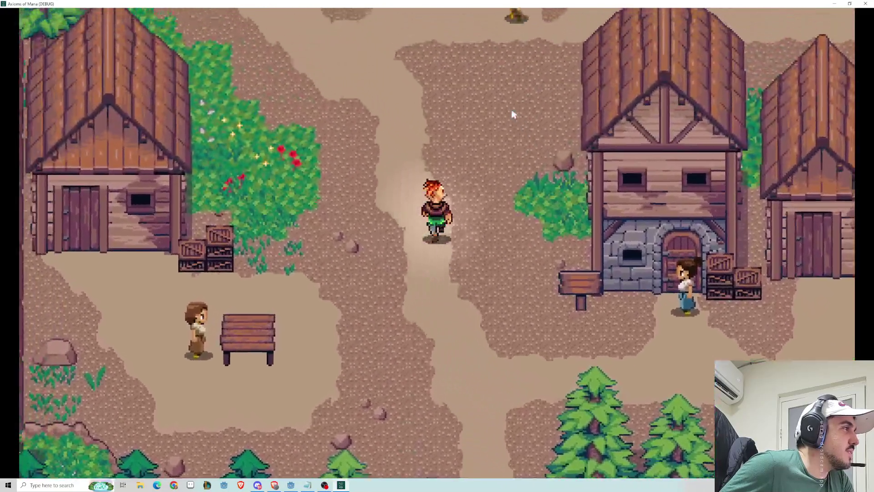
key(Left)
key(Up)
key(Right)
key(Left)
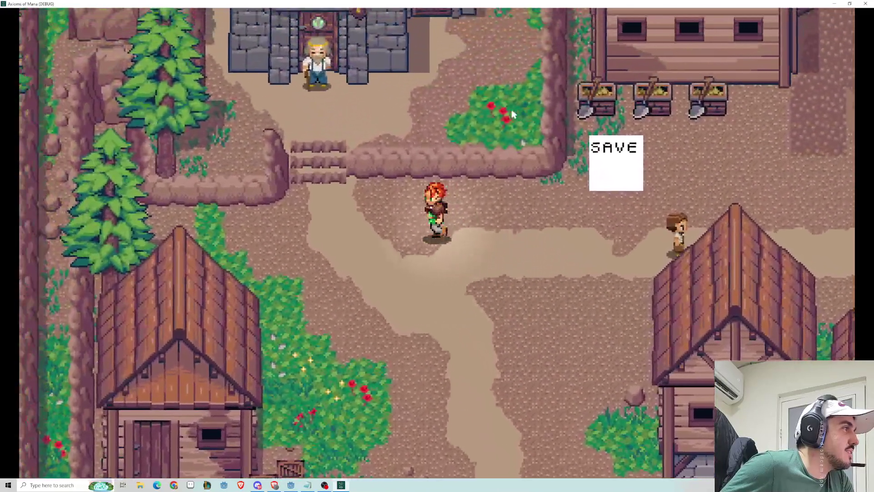
key(Down)
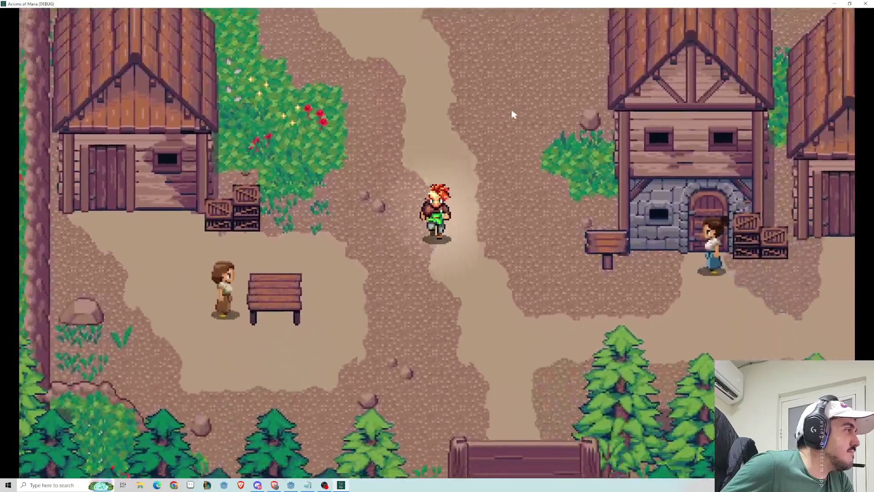
Run the hero past the shop, across the stone bridge and off the village's east edge to the slime.
key(Right)
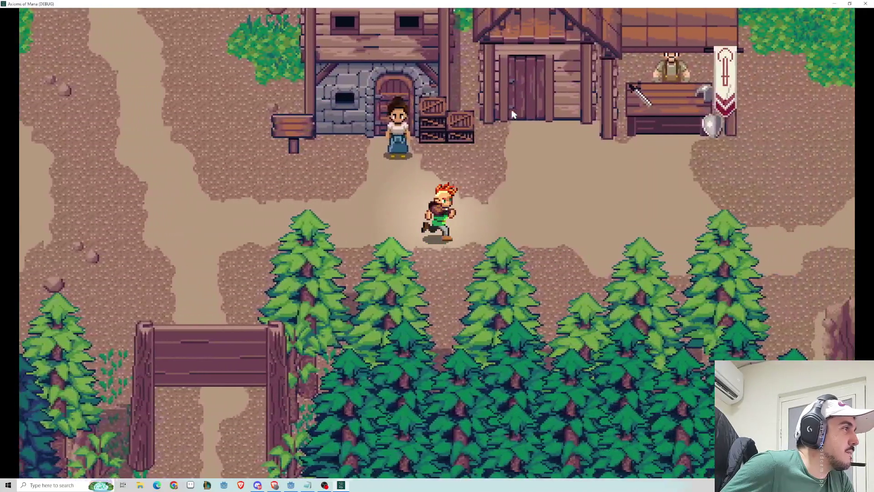
key(Up)
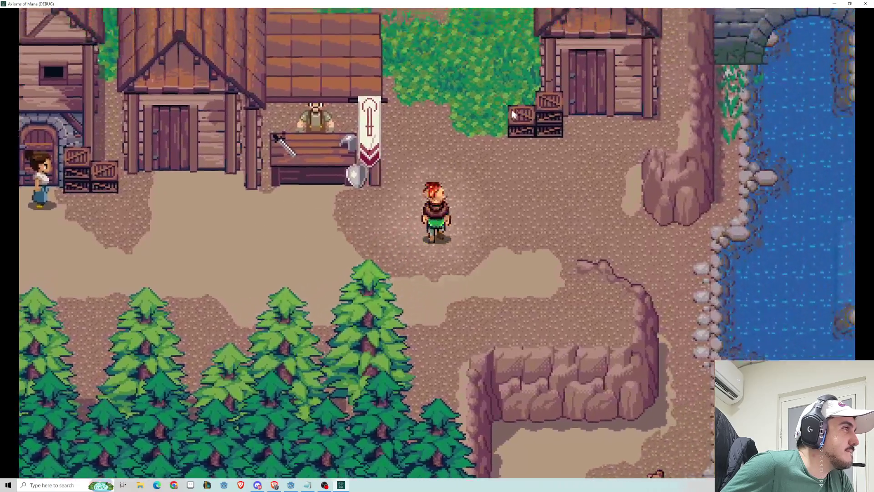
key(Up)
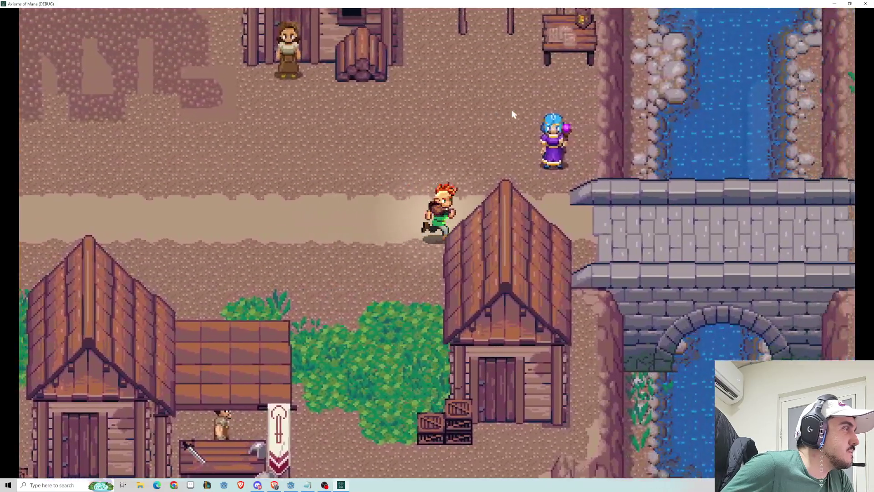
key(Right)
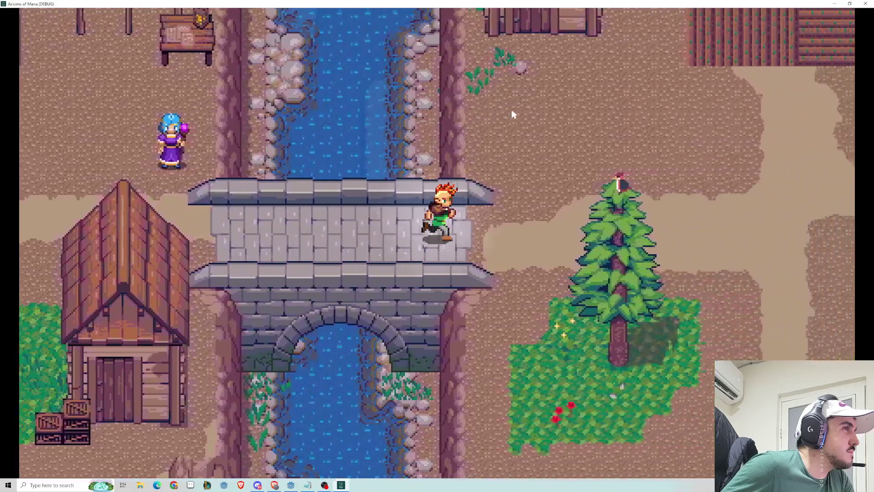
key(Right)
key(Down)
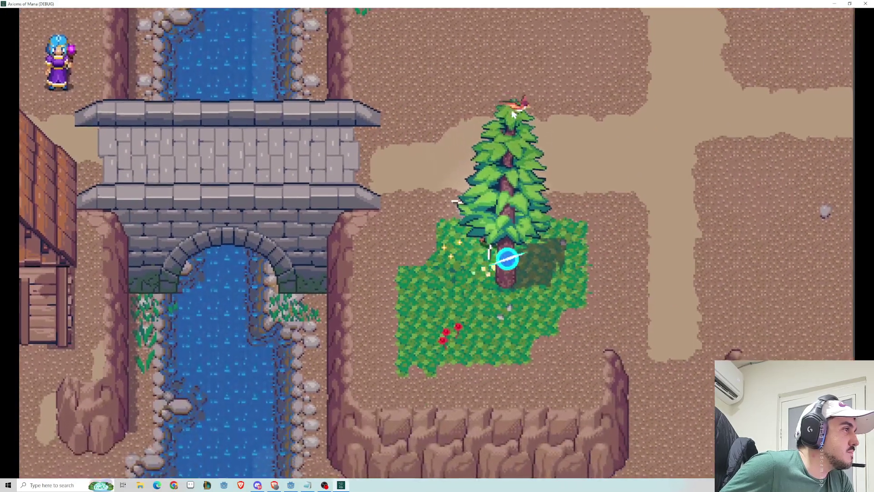
key(Up)
key(Right)
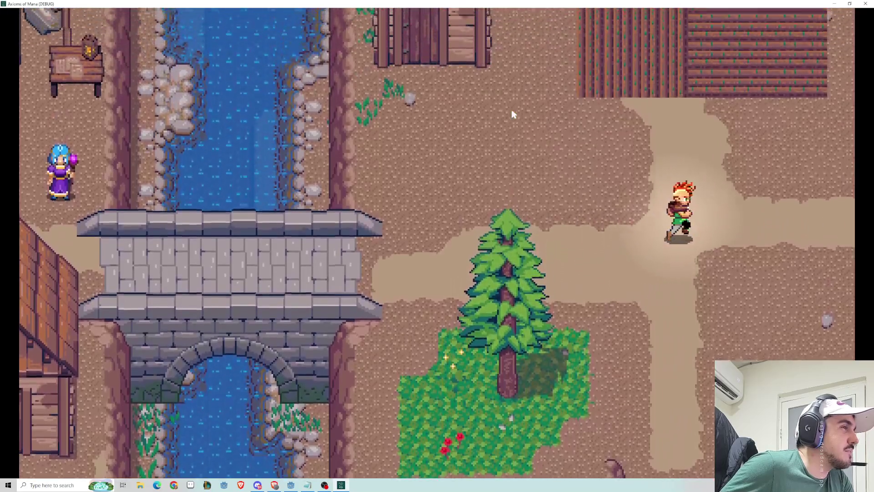
key(Right)
key(Right)
key(Up)
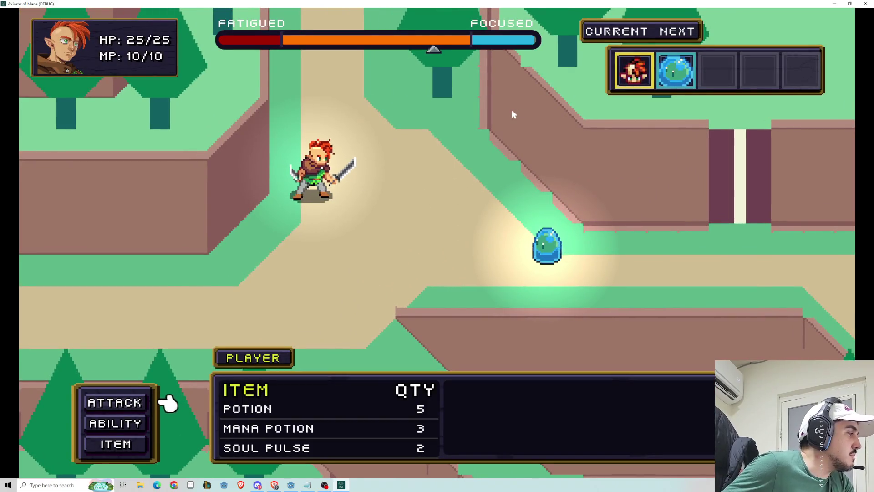
Attack the slime in the battle, then quit the game with Alt+F4.
key(Return)
key(Return)
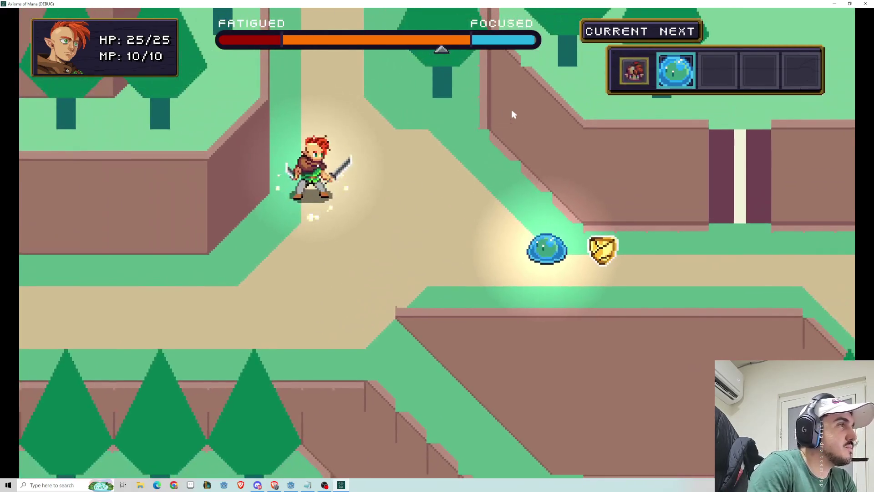
key(alt+F4)
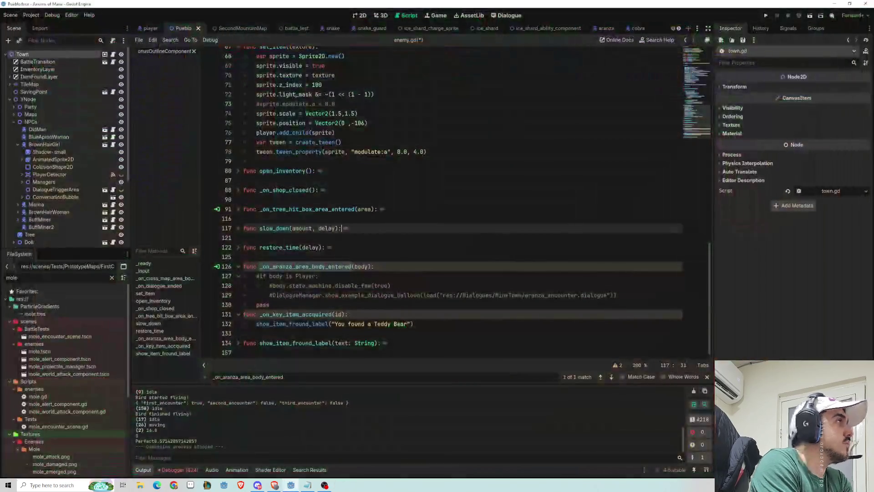
Tune the Tree sprite's tree_sway sway_direction and sway_strength parameters, then switch to battle_test.
scroll(45, 203, down, 5)
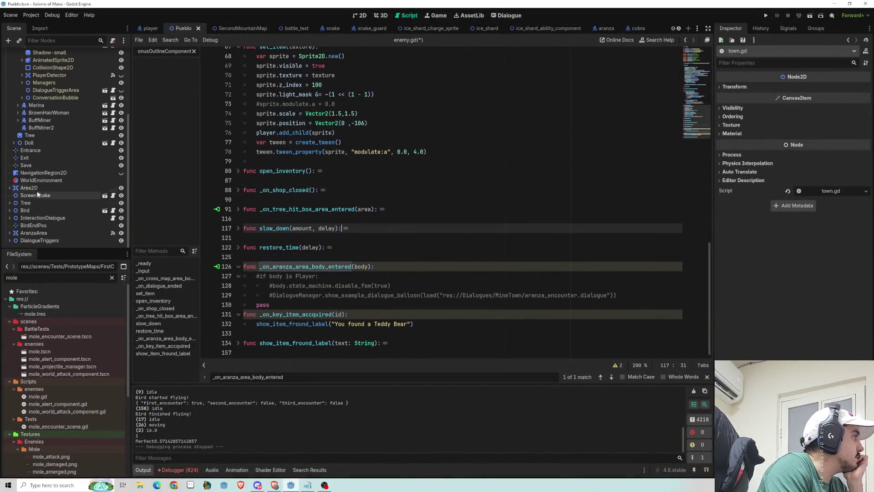
click(28, 135)
click(360, 15)
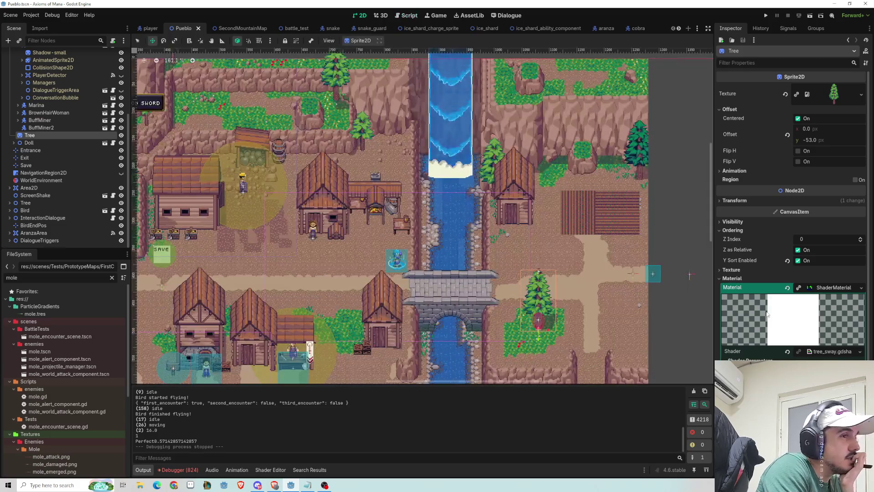
scroll(481, 269, up, 6)
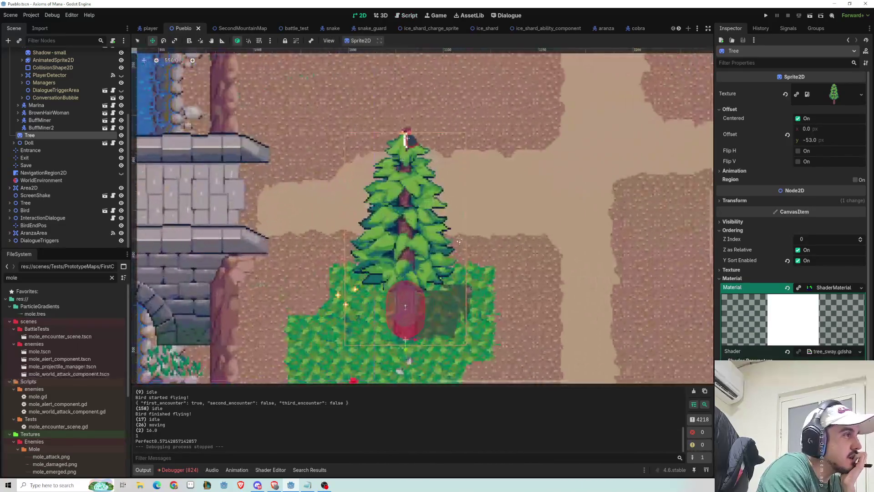
scroll(454, 209, up, 1)
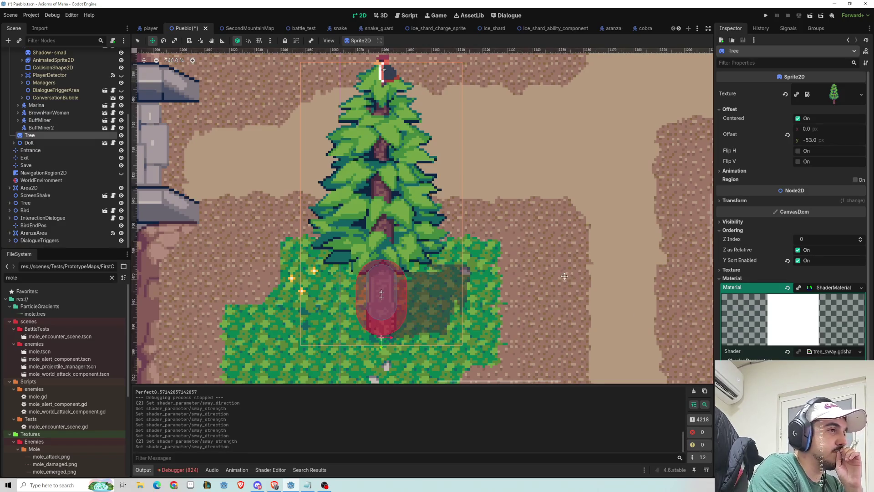
scroll(565, 276, down, 8)
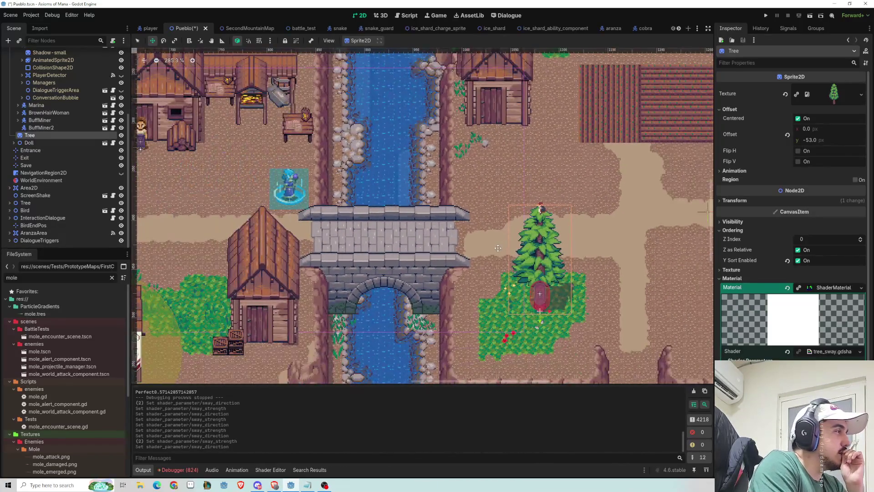
scroll(442, 27, down, 5)
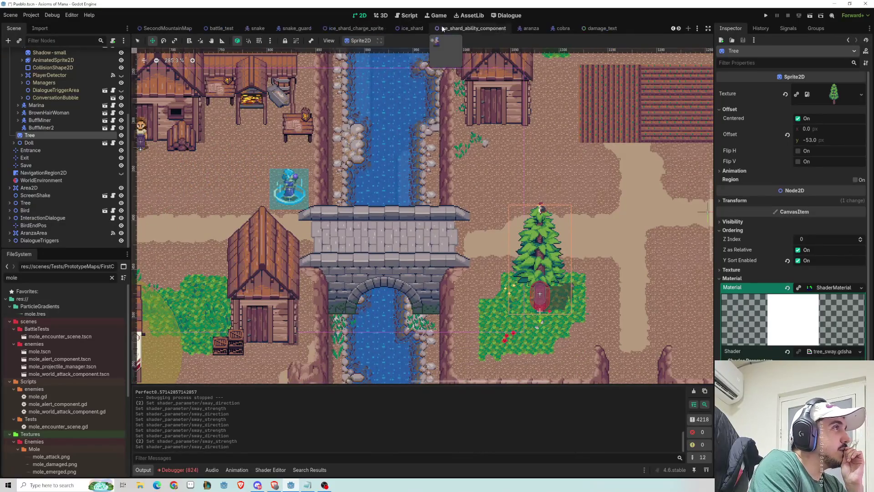
scroll(318, 27, up, 5)
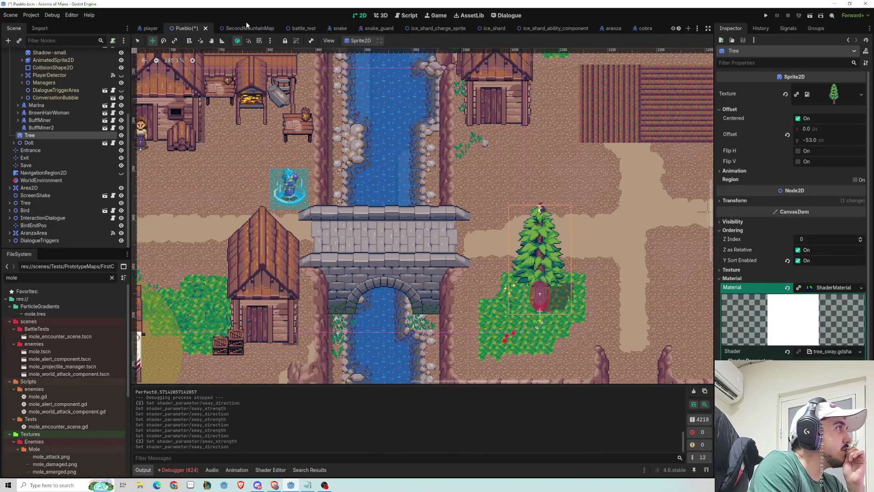
click(294, 29)
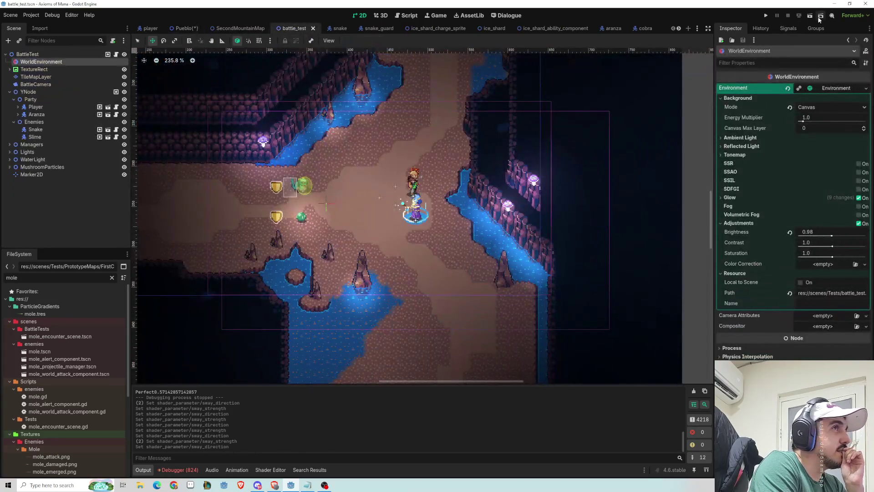
Run the battle_test scene with F6 and have the hero use Slash on the Snake.
key(F6)
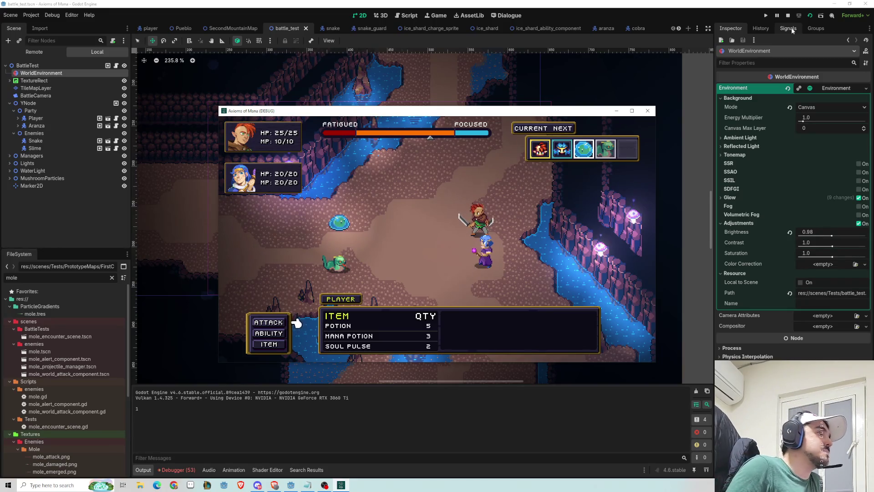
key(Return)
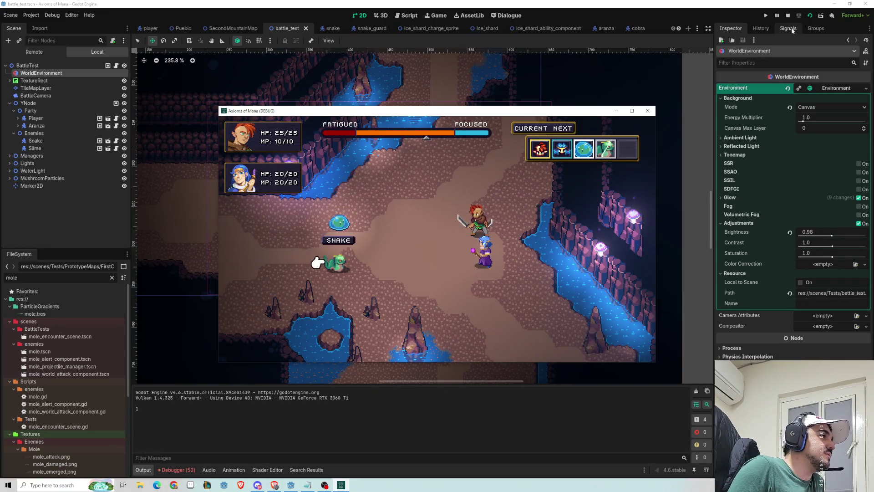
key(Escape)
key(Up)
key(Down)
key(Up)
key(Return)
key(Down)
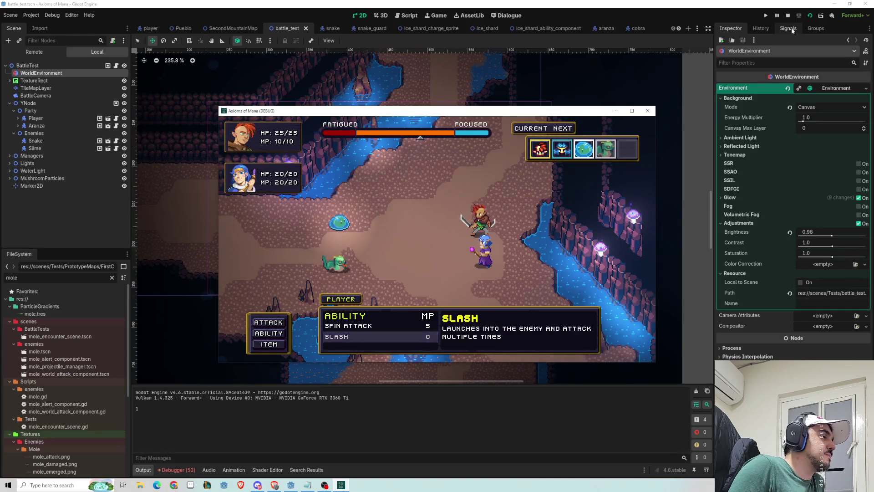
key(Return)
key(Down)
key(Return)
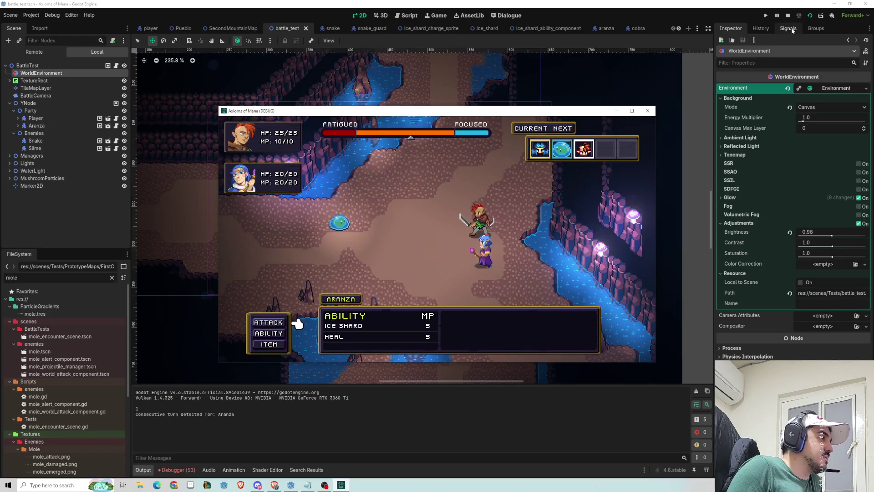
Cast Aranza's Ice Shard on the Slime, finish it with a hero attack, then stop the game.
key(Down)
key(Down)
key(Up)
key(Return)
key(Return)
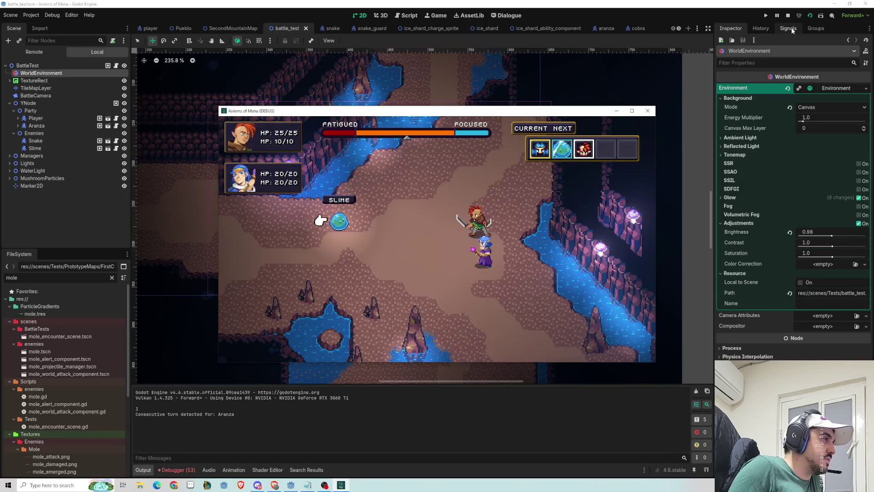
key(Return)
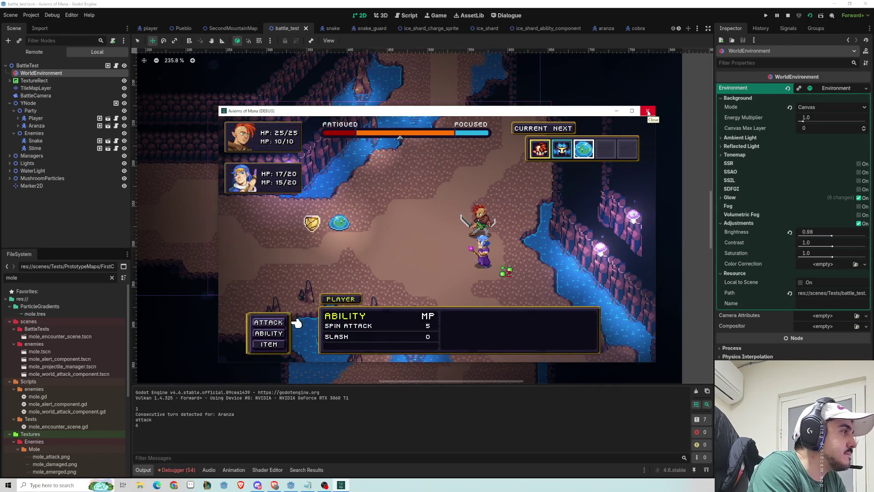
key(Return)
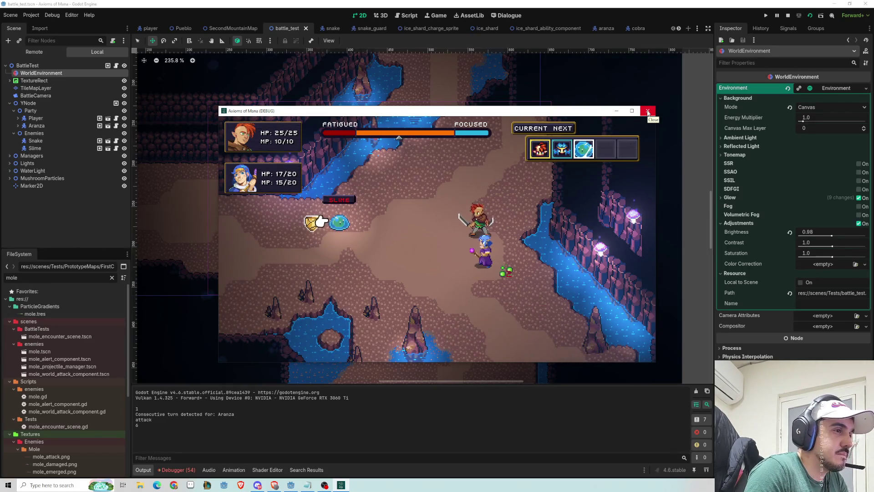
key(Return)
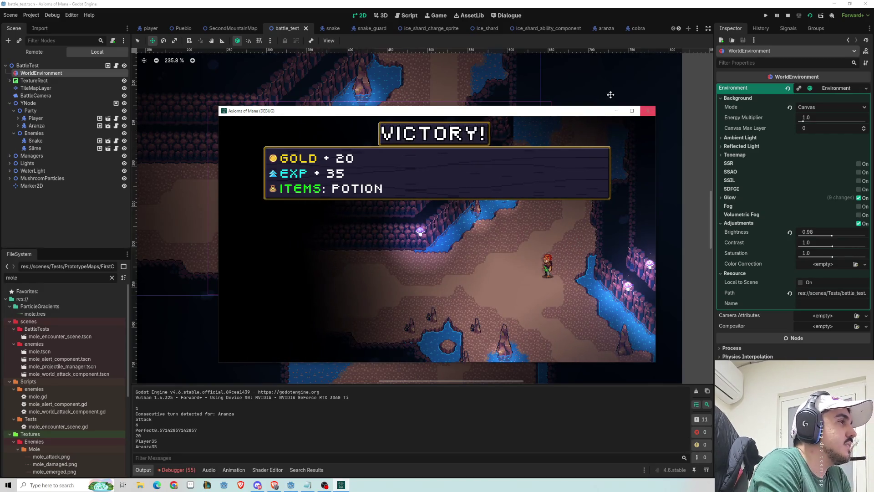
click(648, 111)
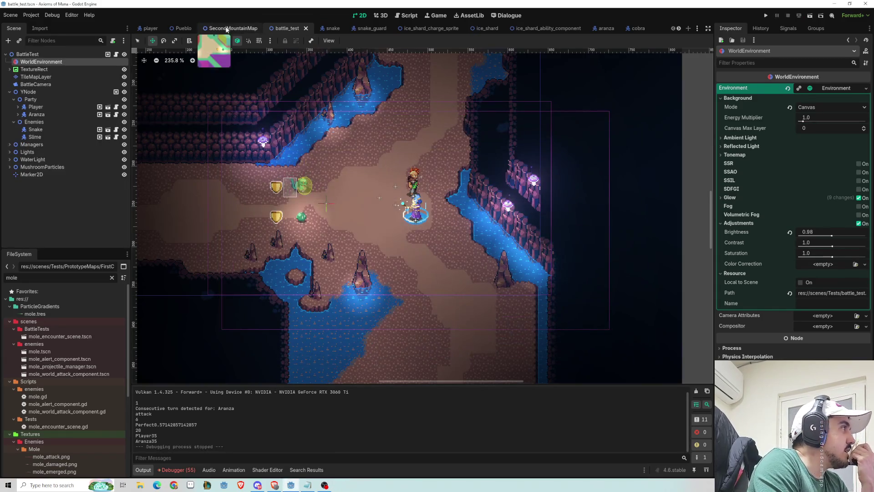
Zoom out over the Pueblo map, return to battle_test, then switch to Discord.
click(183, 28)
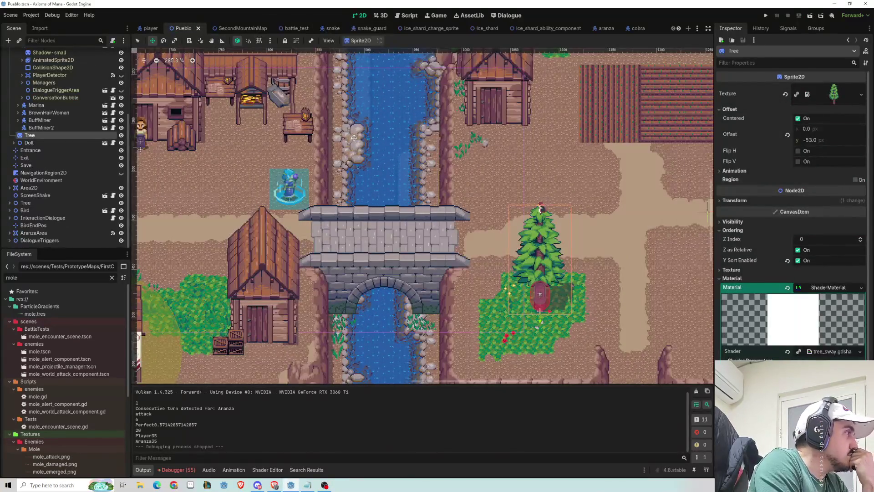
scroll(319, 139, down, 4)
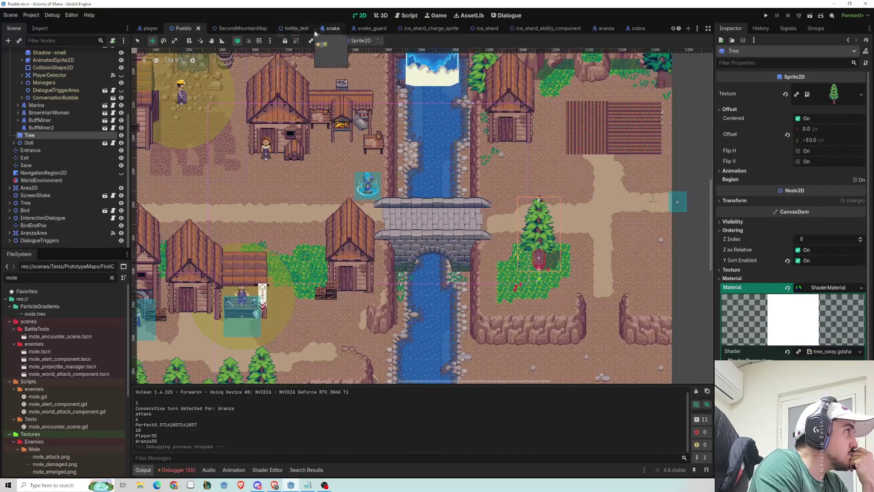
click(292, 29)
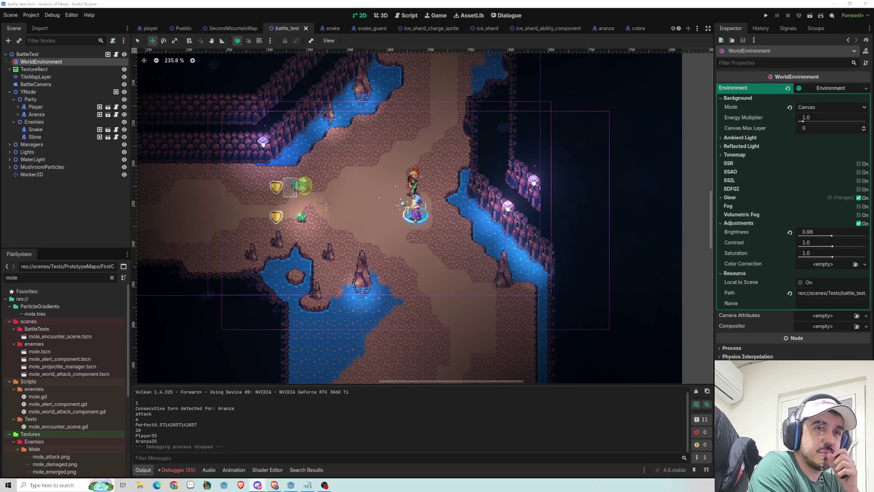
click(258, 485)
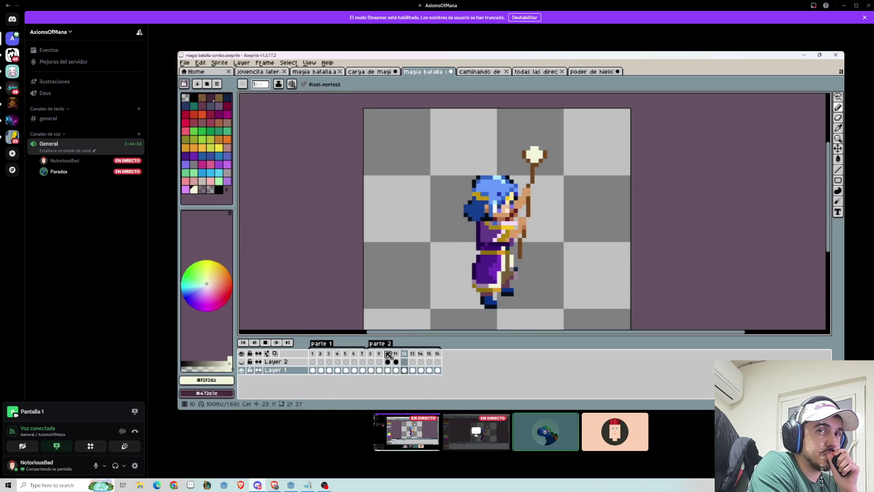
Watch the shared Aseprite mage-casting animation, then return to Godot's battle_test scene.
mouse_move(621, 189)
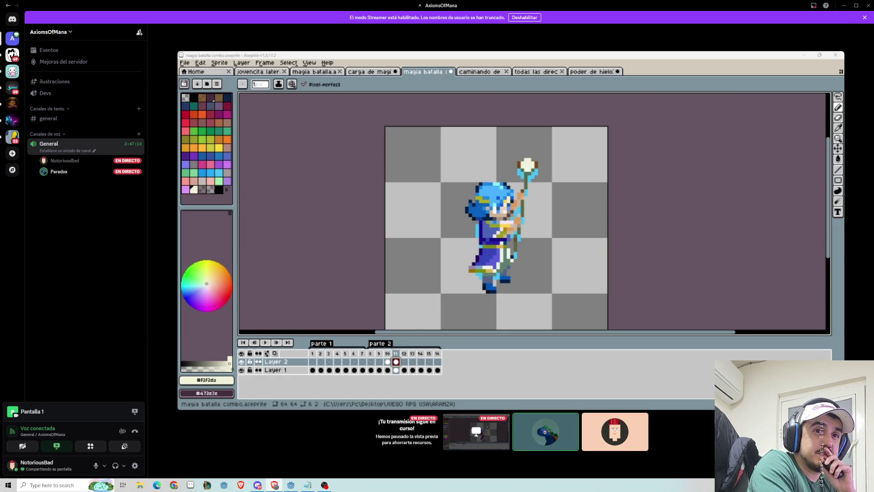
mouse_move(624, 245)
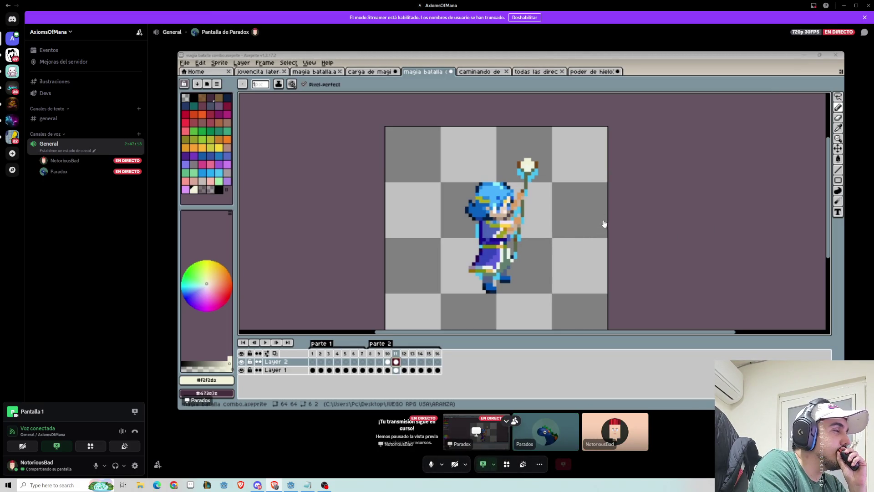
key(alt+Tab)
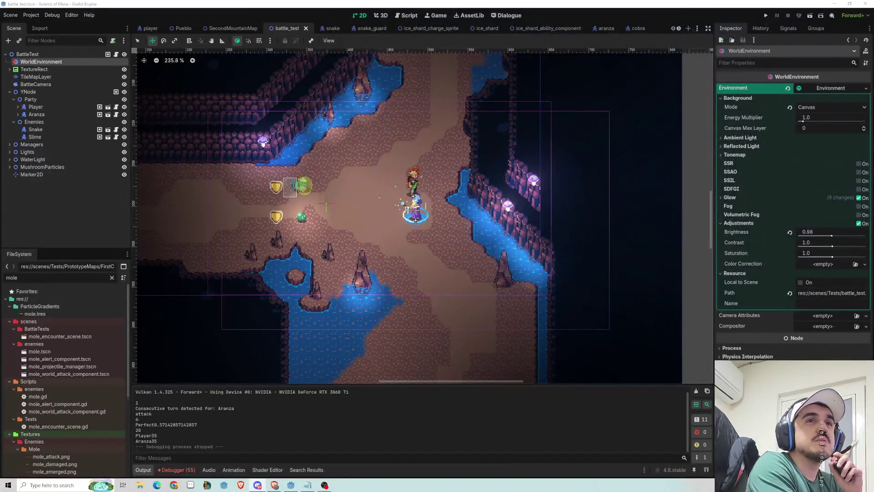
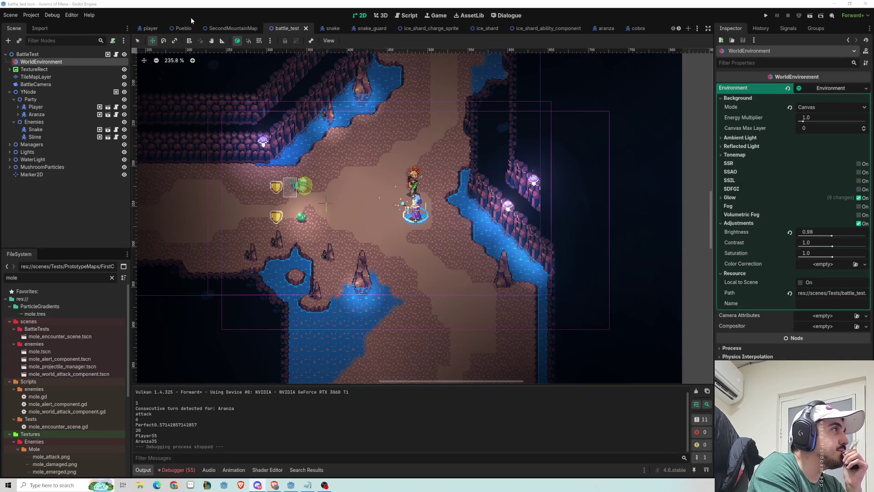
Switch to the player scene and run it to reach the Axioms of Mana title screen.
click(148, 28)
click(810, 16)
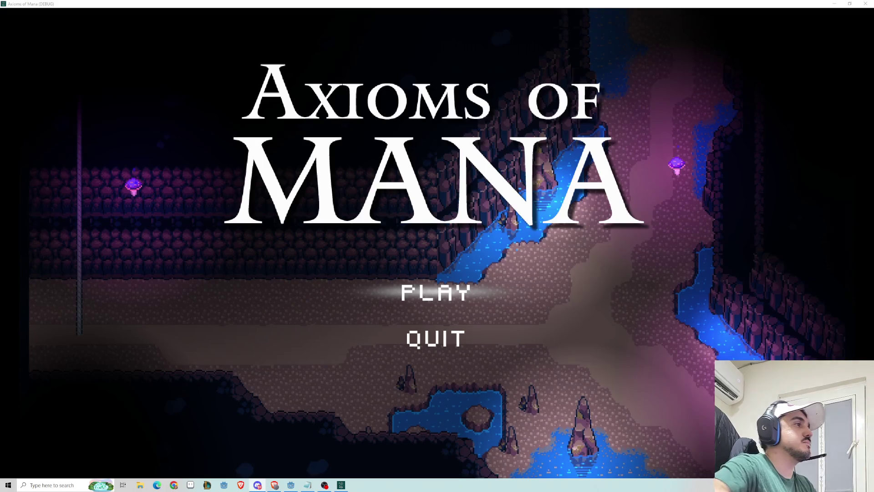
Browse the title menu, then start the game with PLAY.
key(Down)
key(Up)
key(Down)
key(Up)
key(Down)
key(Up)
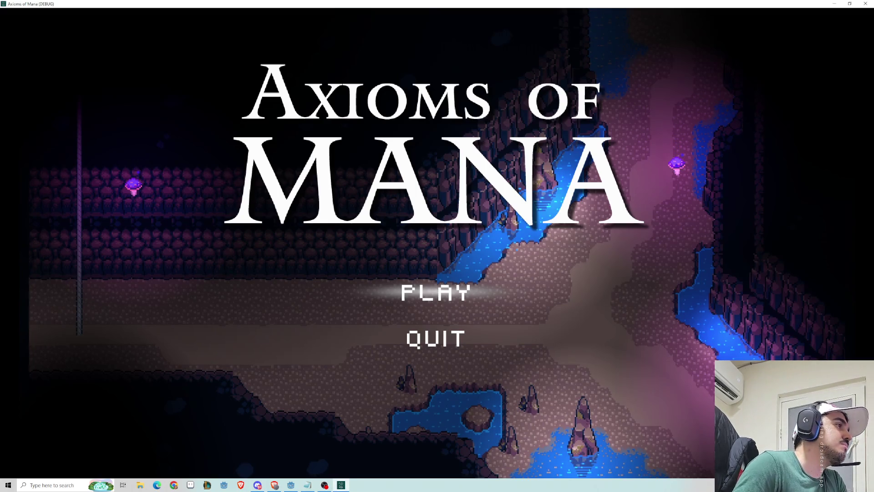
key(Return)
key(Return)
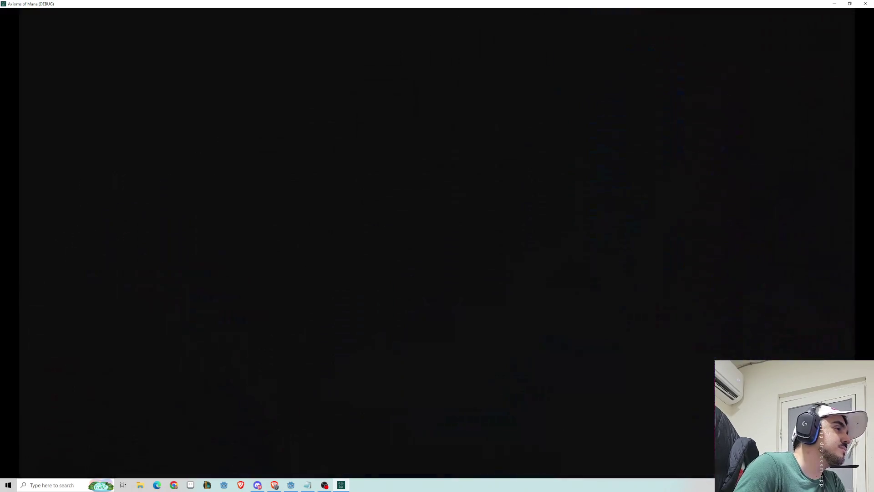
Load the TOWN save and open the pause menu's Equipment screen.
key(Escape)
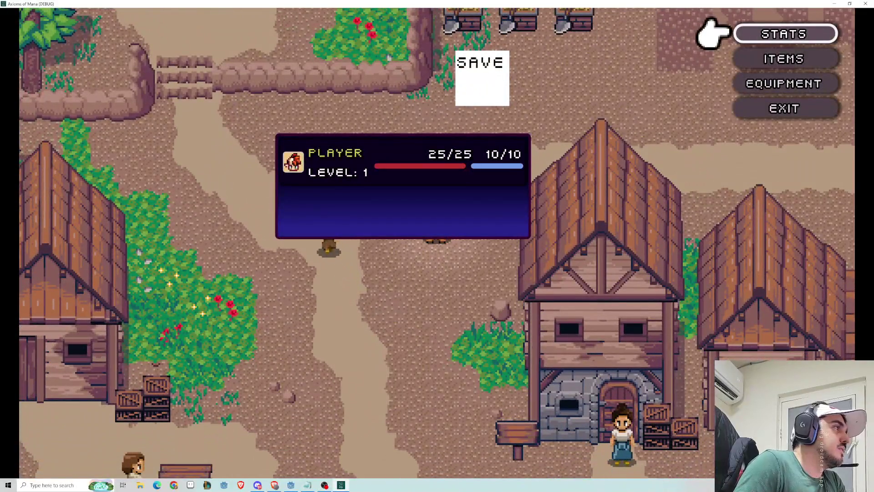
key(Down)
key(Down)
key(Up)
key(Down)
key(Return)
Browse the equipment slots and the available weapons, then leave the equipment screen.
key(Return)
key(Down)
key(Up)
key(Down)
key(Up)
key(Return)
key(Escape)
key(Down)
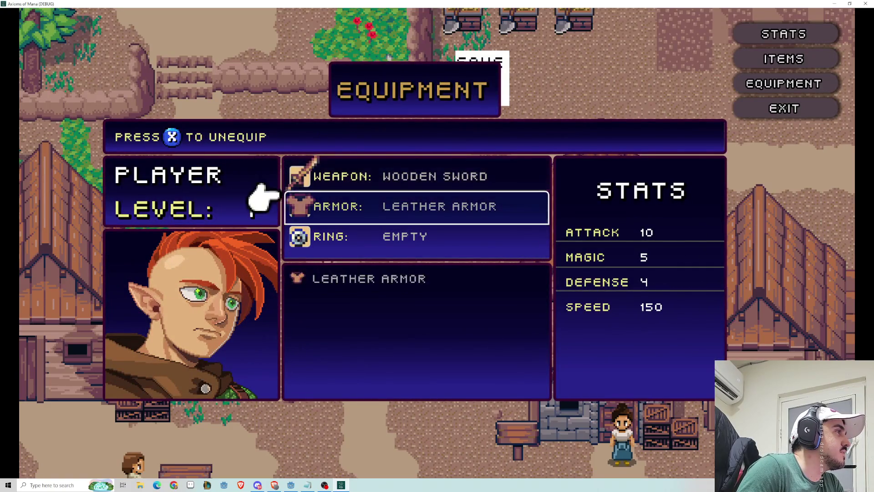
key(Up)
key(Up)
key(Up)
key(Up)
key(Down)
key(Down)
key(Up)
key(Up)
key(Down)
key(Down)
key(Up)
key(Up)
key(Down)
key(Down)
key(Down)
key(Down)
key(Down)
key(Down)
key(Down)
key(Down)
key(Up)
key(Up)
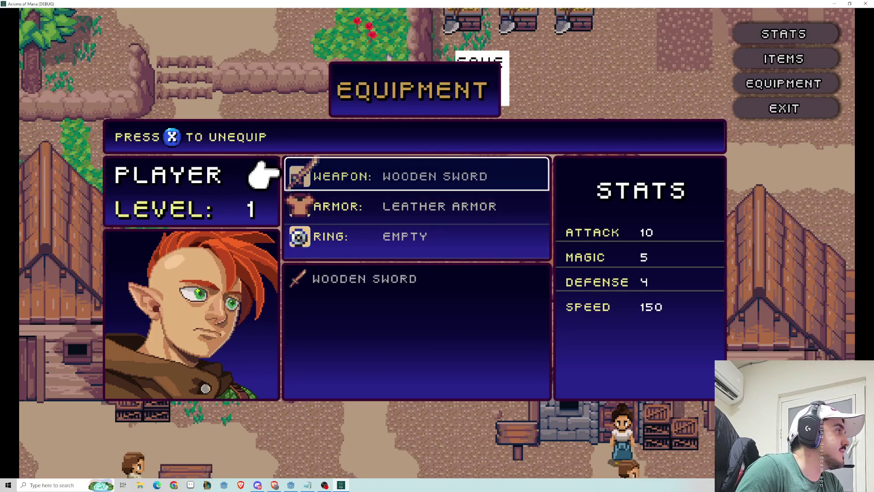
key(Escape)
Review the item categories and descriptions, including Soul Pulse, then the player's stats.
key(Down)
key(Down)
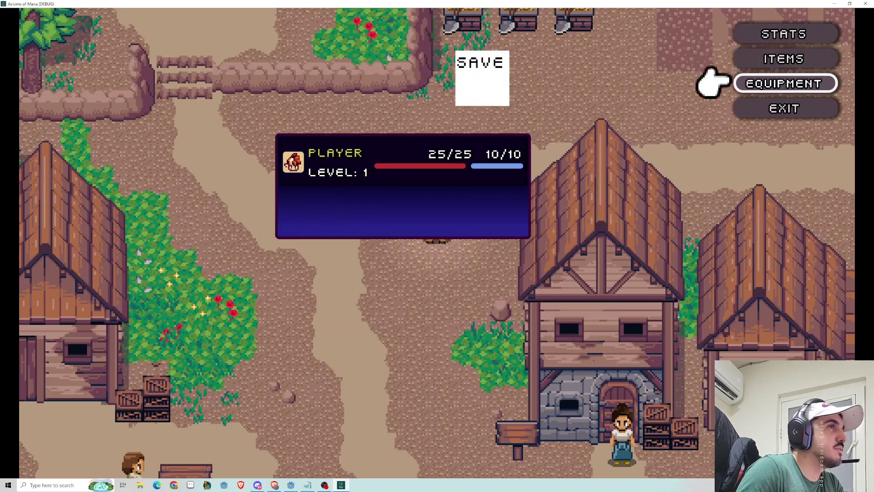
key(Up)
key(Return)
key(Right)
key(Right)
key(Left)
key(Left)
key(Down)
key(Down)
key(Down)
key(Up)
key(Up)
key(Up)
key(Up)
key(Up)
key(Down)
key(Down)
key(Down)
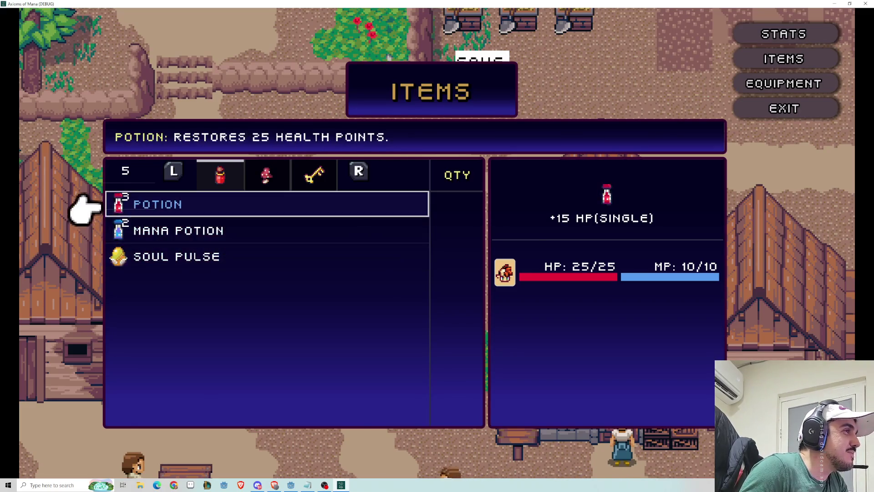
key(Down)
key(Down)
key(Down)
key(Up)
key(Escape)
key(Down)
key(Down)
key(Down)
key(Up)
key(Up)
key(Up)
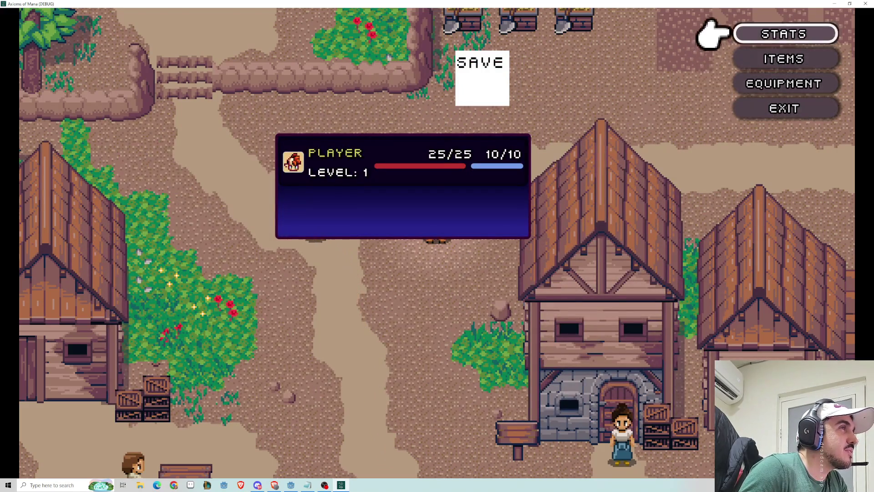
key(Return)
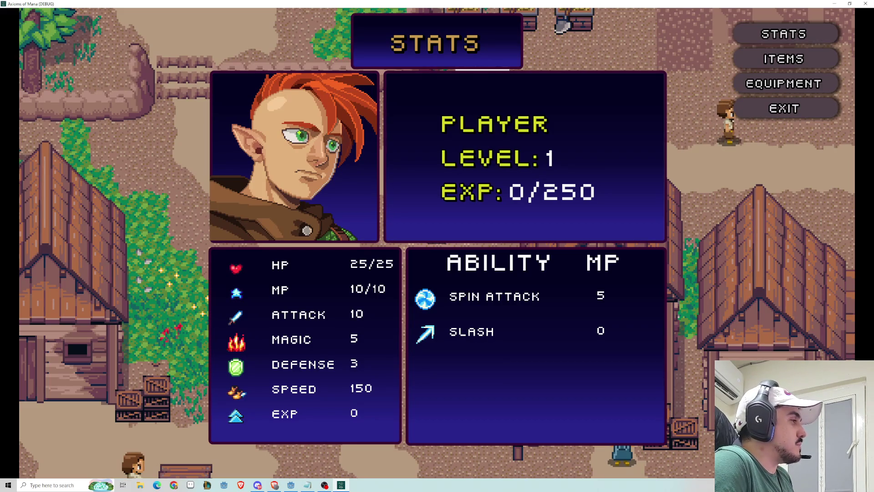
key(Escape)
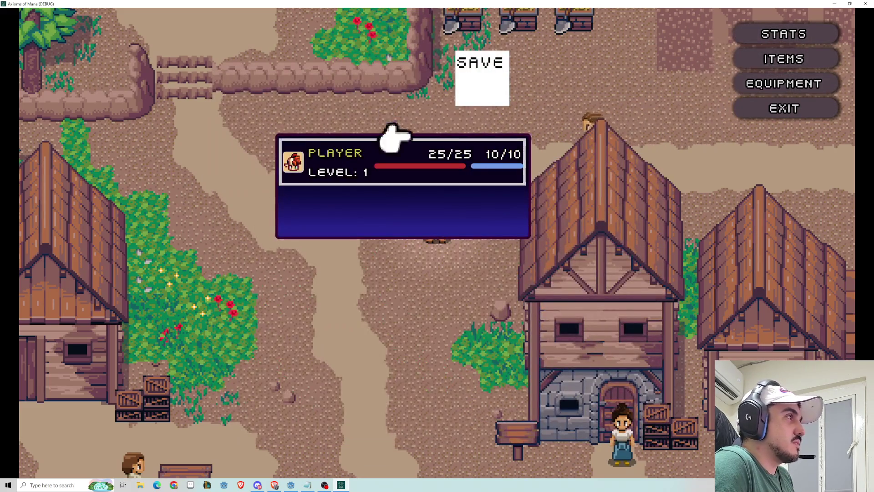
Unequip and re-equip the Wooden Sword, and equip the Leather Armor.
key(Return)
key(Down)
key(Down)
key(Up)
key(Up)
key(Down)
key(Up)
key(x)
key(Down)
key(Down)
key(Up)
key(Up)
key(Return)
key(Return)
key(Down)
key(Return)
key(Return)
key(Up)
Swap the Wooden Sword and Leather Armor off and back on again, ending with both equipped.
key(Down)
key(Down)
key(Up)
key(Return)
key(Return)
key(Up)
key(x)
key(Down)
key(x)
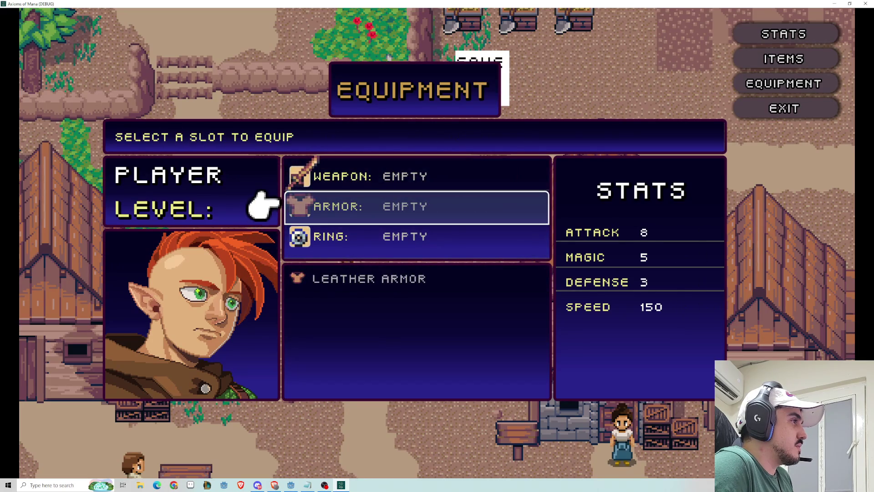
key(Return)
key(Return)
key(Down)
key(Return)
key(Return)
key(Down)
key(x)
key(x)
key(Return)
key(Return)
key(Down)
key(Return)
key(Return)
key(Up)
key(Down)
key(Down)
key(Escape)
key(Down)
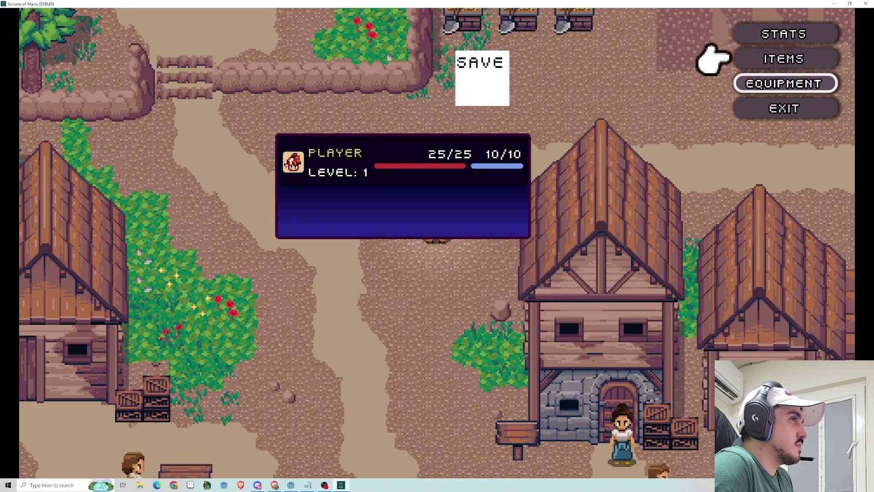
Return to the town map and walk the hero up and right along the road.
key(Escape)
key(Up)
key(Right)
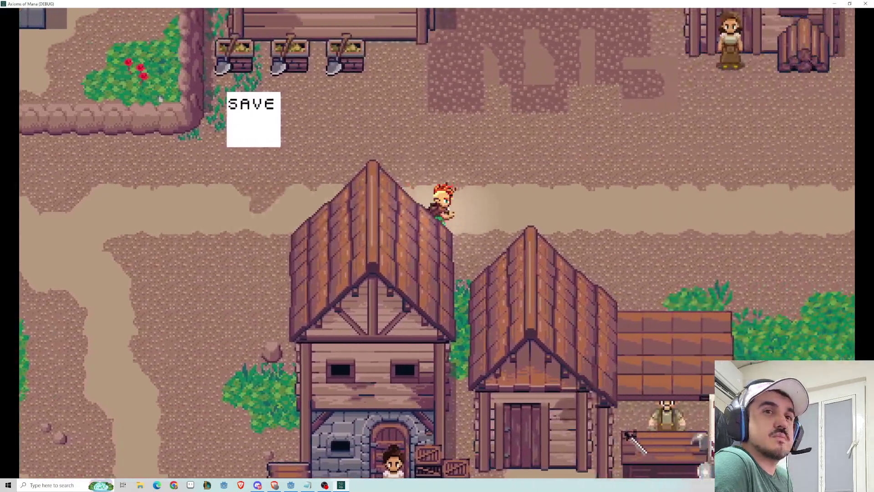
Walk the hero across the bridge past the companion and out the right map edge.
key(Right)
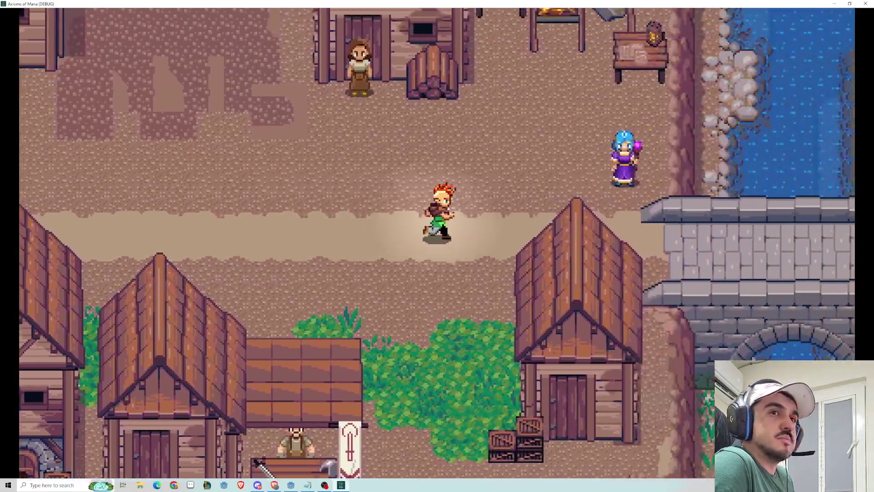
key(Up)
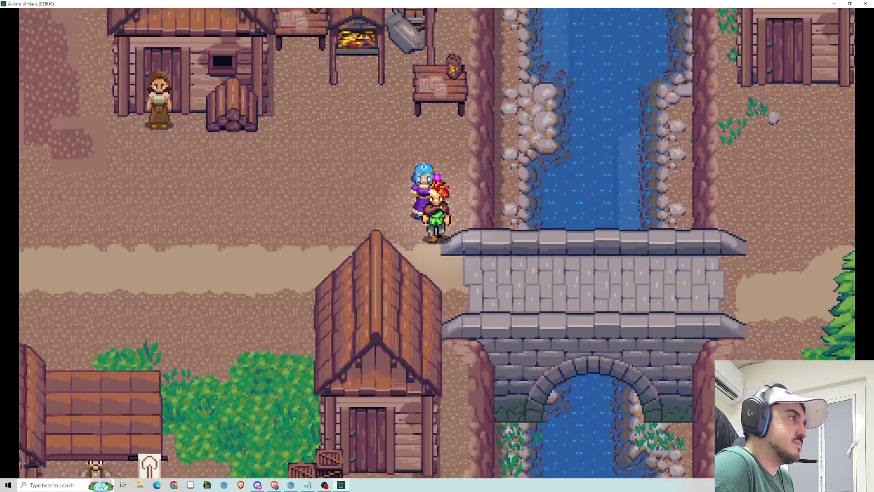
key(space)
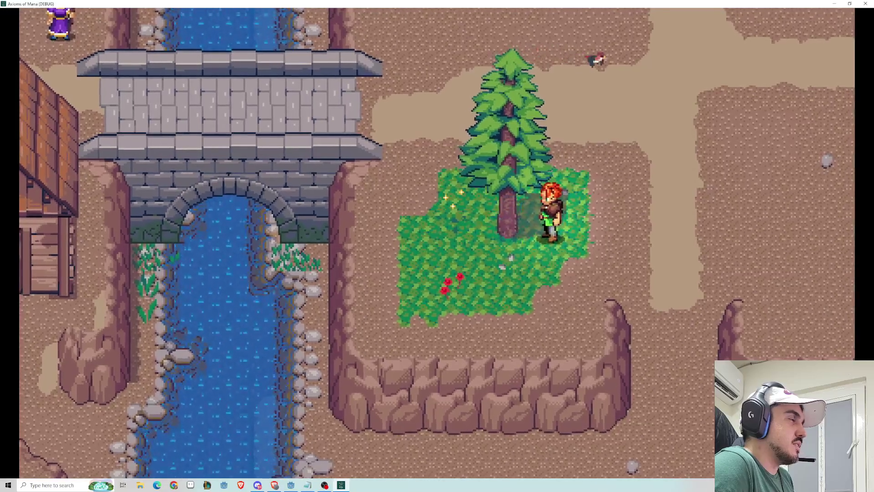
key(Up)
key(Right)
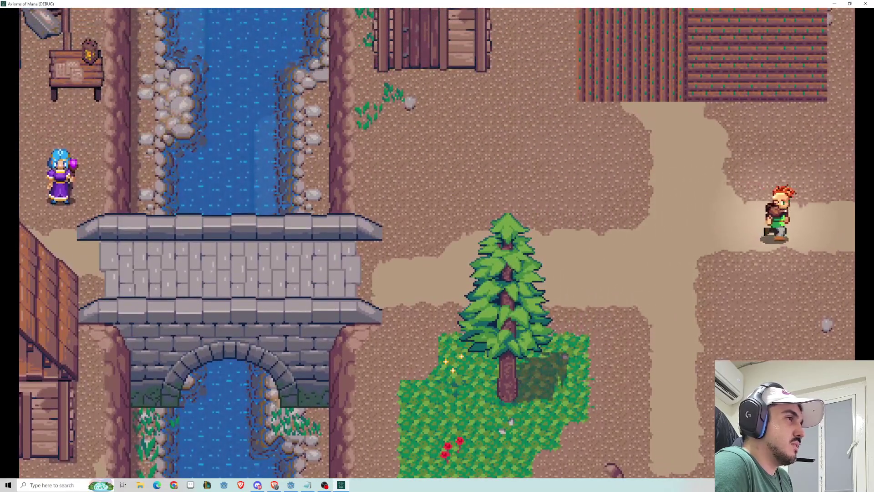
Strike the green slime, choose Attack in the battle, then close the game.
key(Right)
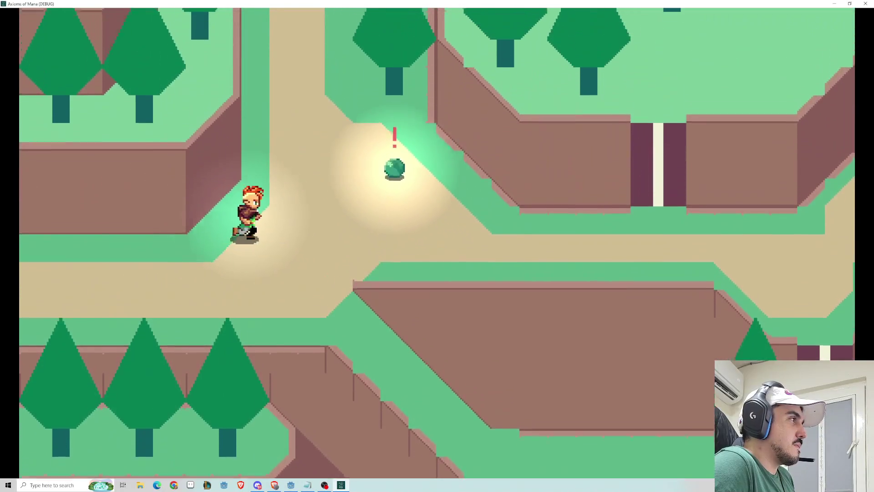
key(space)
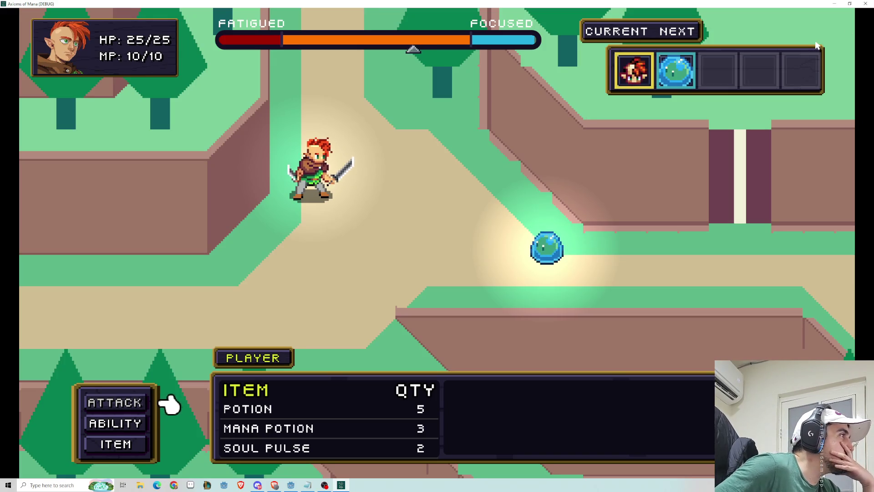
key(Return)
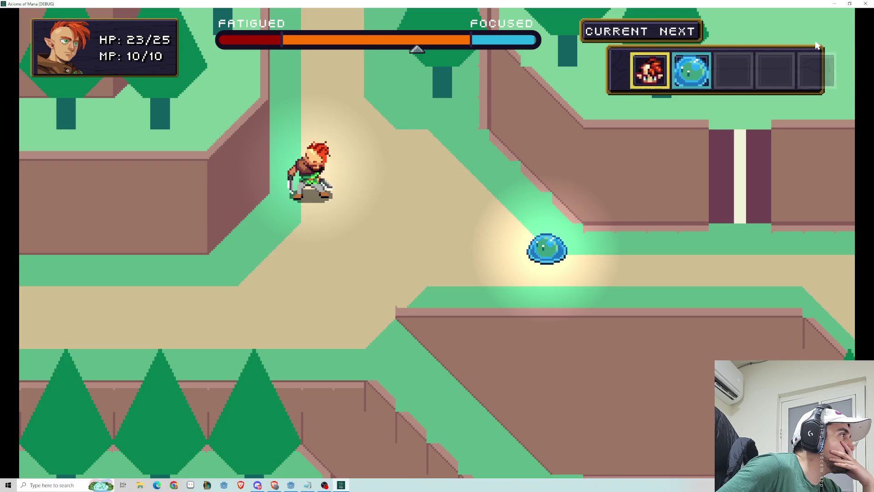
click(865, 3)
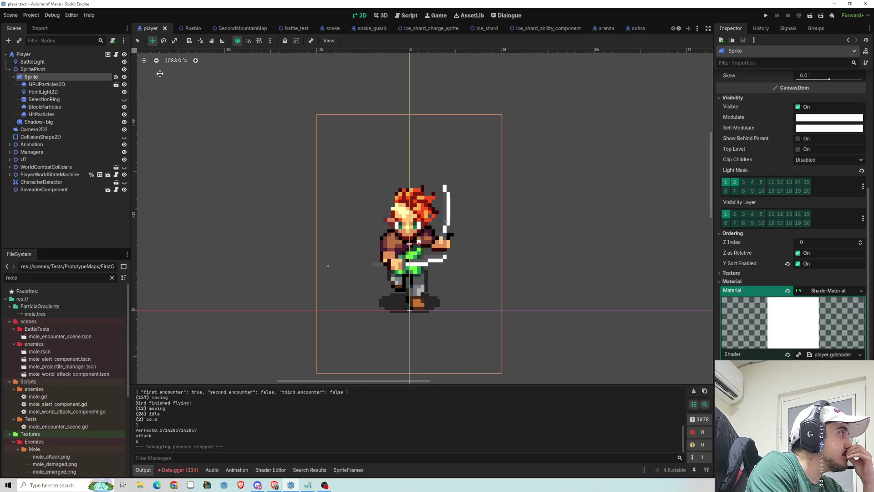
Filter the FileSystem for 'slime.tscn' and open the slime scene.
click(46, 277)
key(ctrl+a)
text(slime)
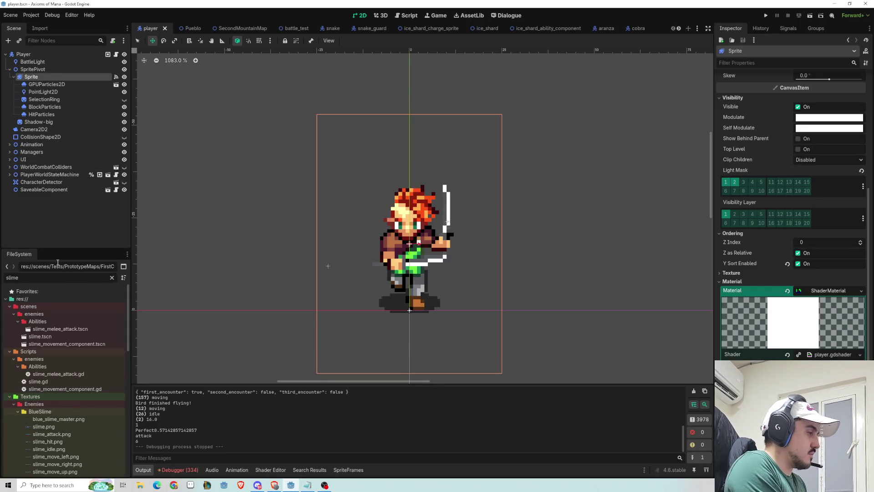
text(.tscn)
double_click(46, 321)
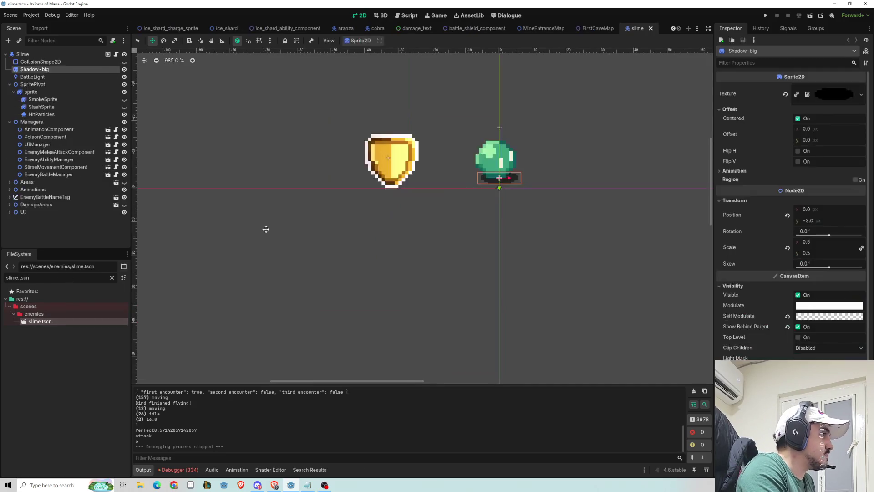
Select the BattleLight node and uncheck its Light2D Enabled property.
drag(433, 211, 373, 257)
click(33, 77)
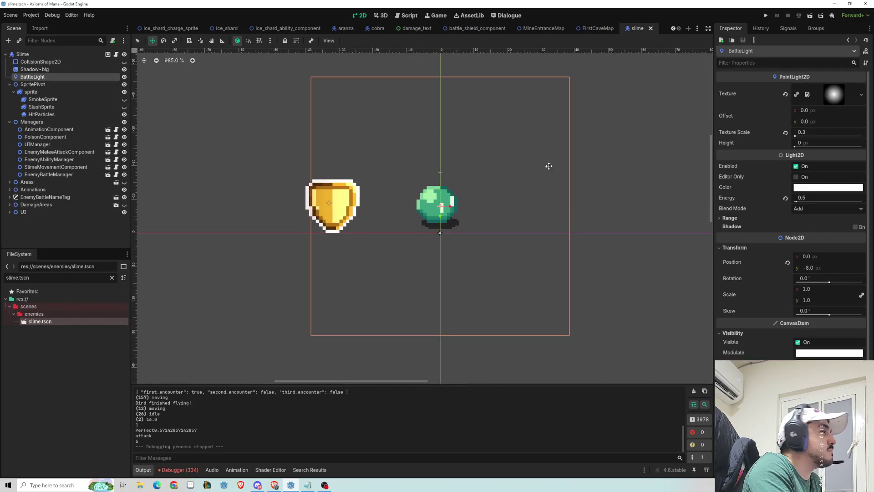
click(796, 166)
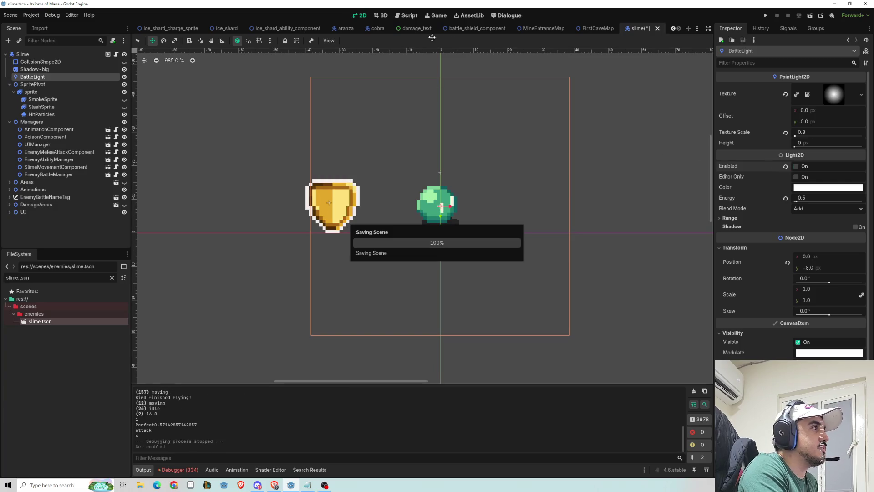
scroll(177, 28, up, 6)
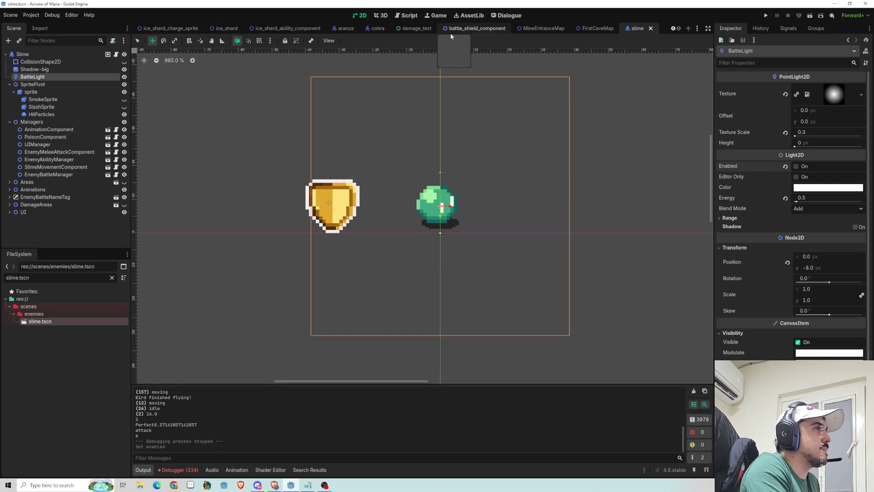
Switch to the Pueblo scene and walk the player through the village across the bridge.
click(178, 28)
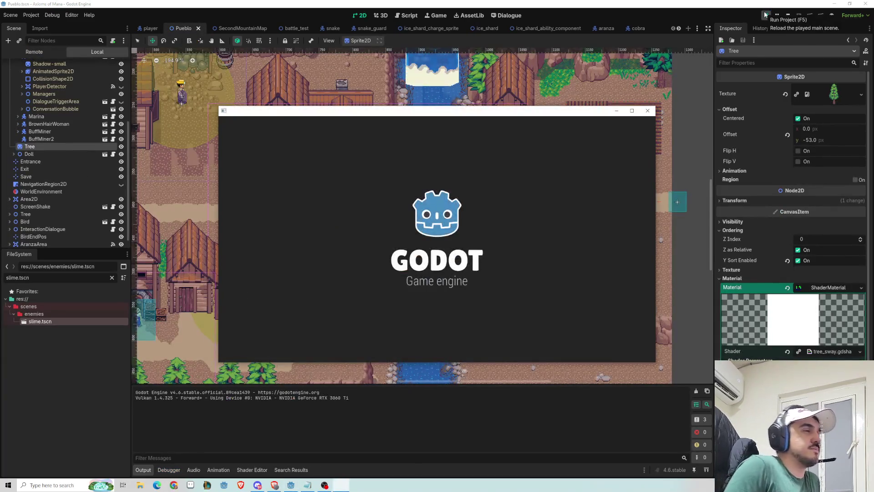
key(Return)
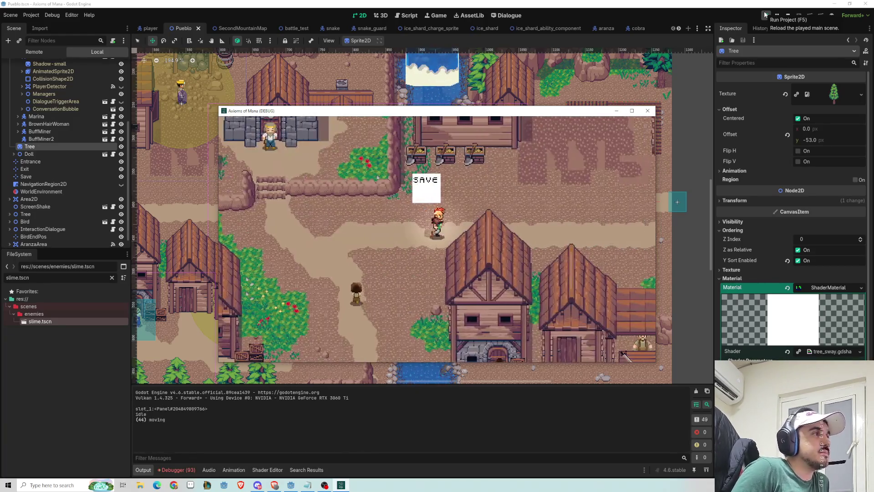
key(Right)
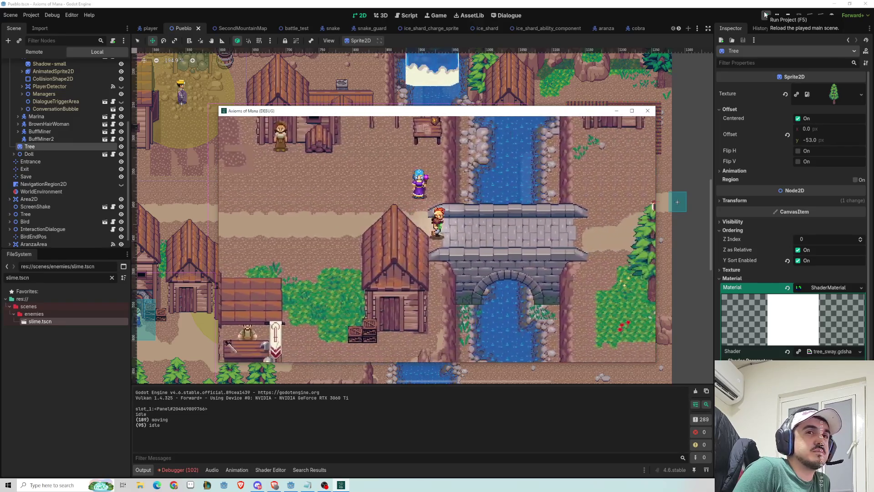
key(Right)
key(Right)
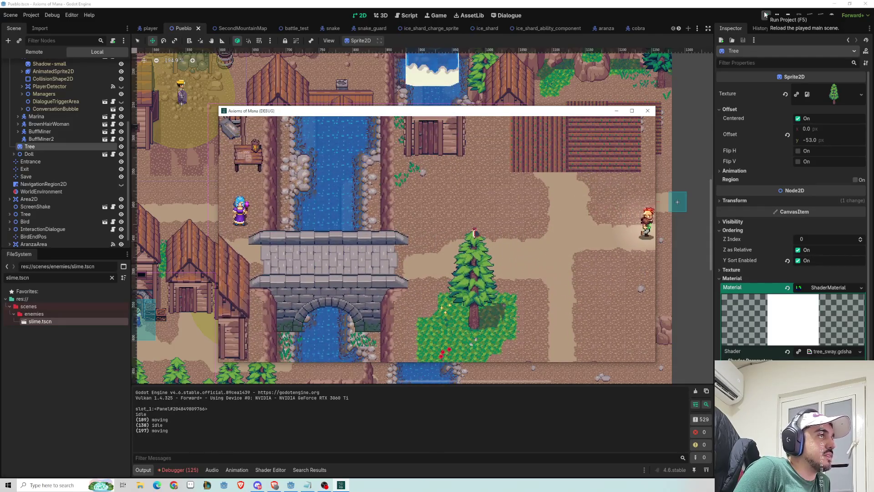
key(Up)
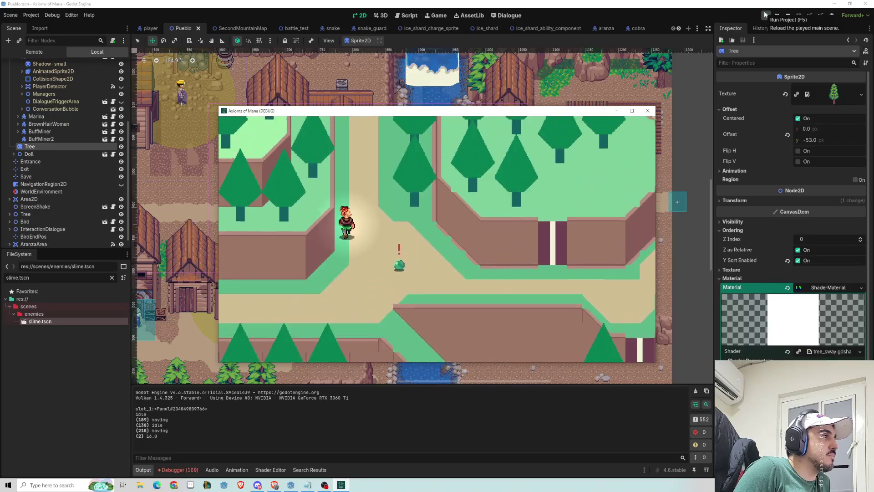
Trigger the slime battle and defeat it with timed perfect strikes.
key(Right)
key(space)
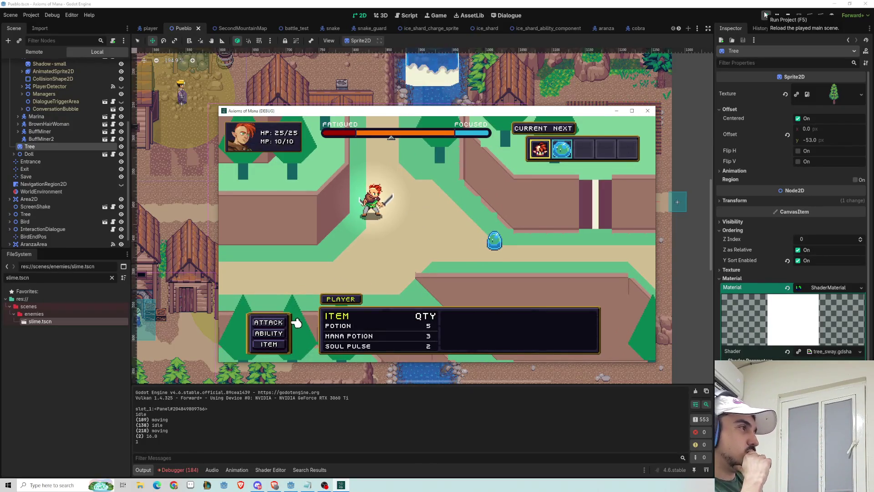
key(space)
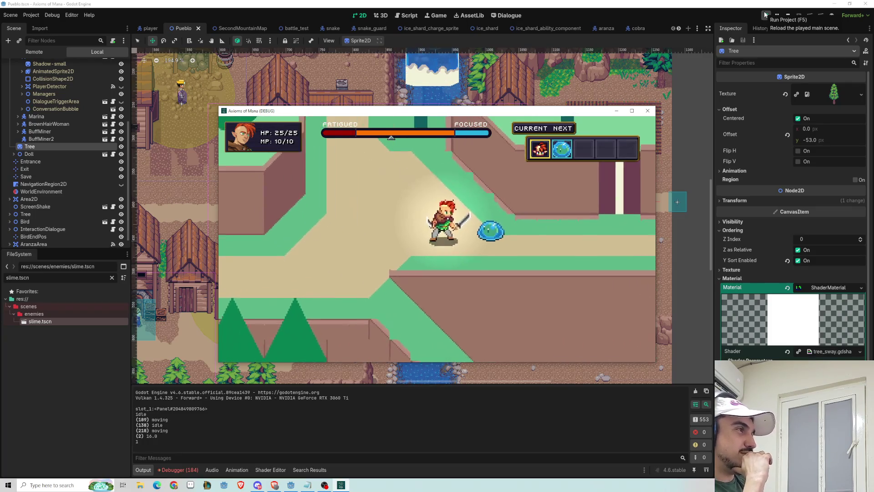
key(space)
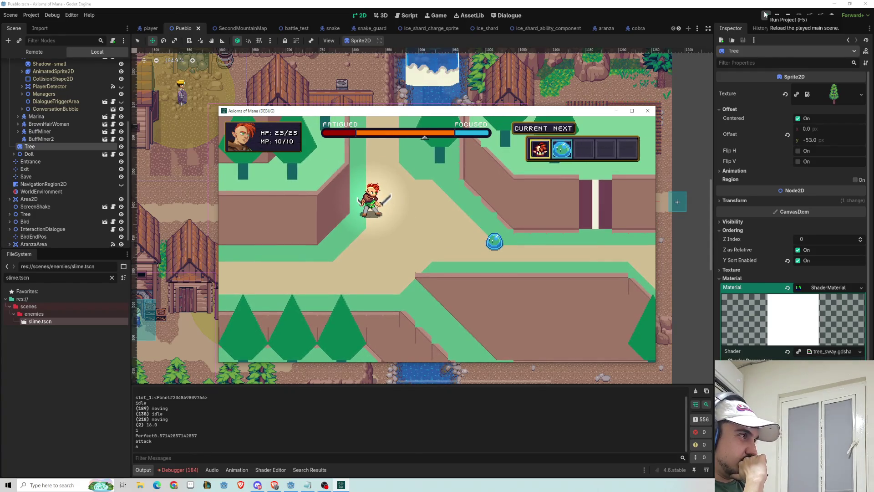
key(Return)
key(Return)
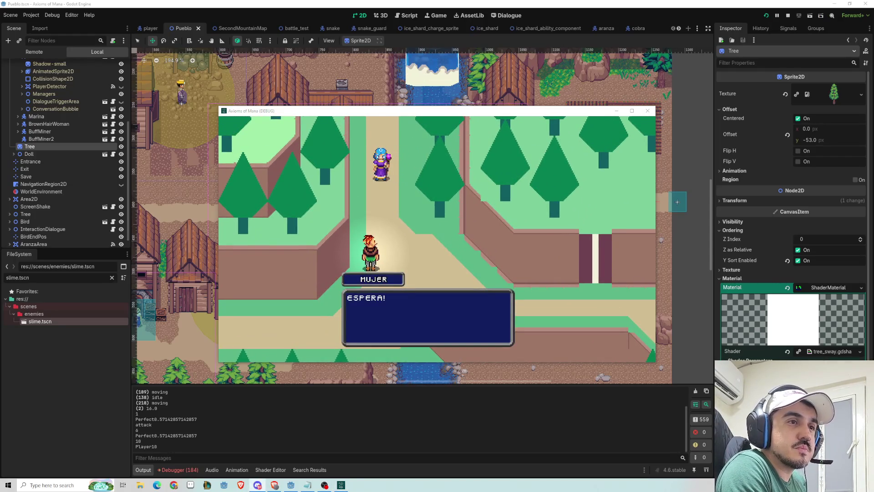
Alt+Tab to the Discord call showing the Aseprite mage casting animation.
key(alt+Tab)
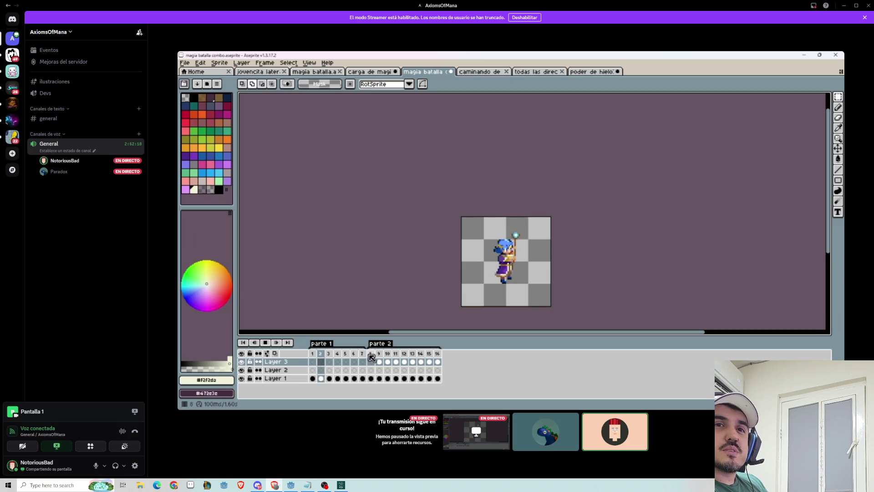
mouse_move(599, 192)
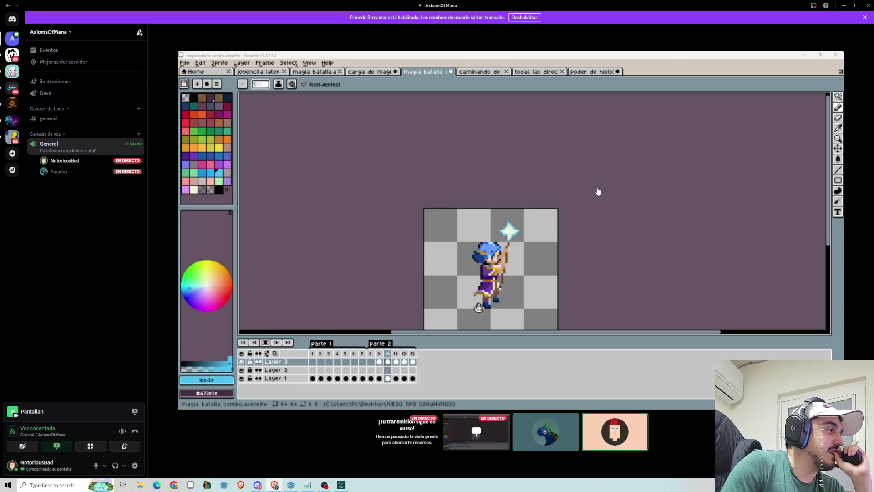
click(291, 485)
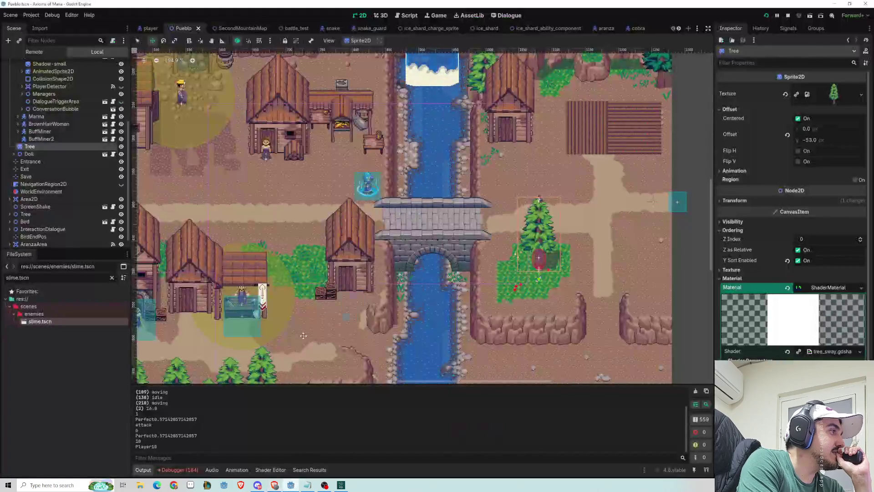
Open the player scene and expand its full list of sprite animations.
click(150, 28)
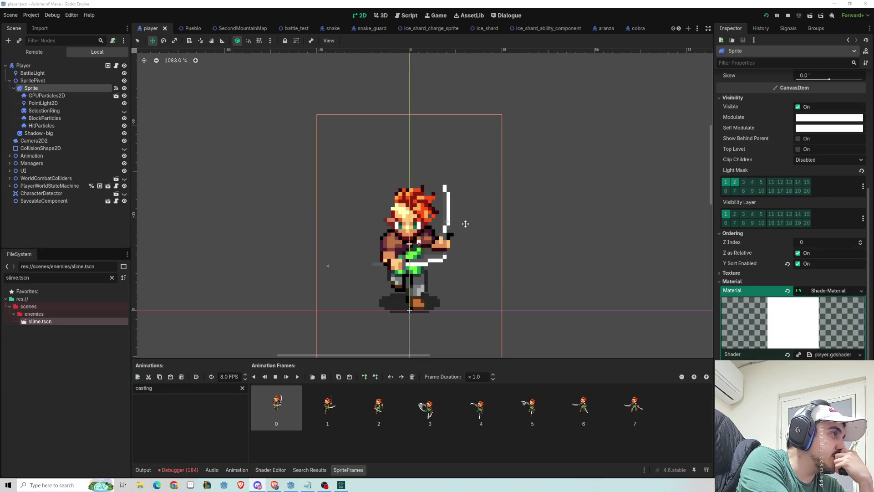
click(242, 388)
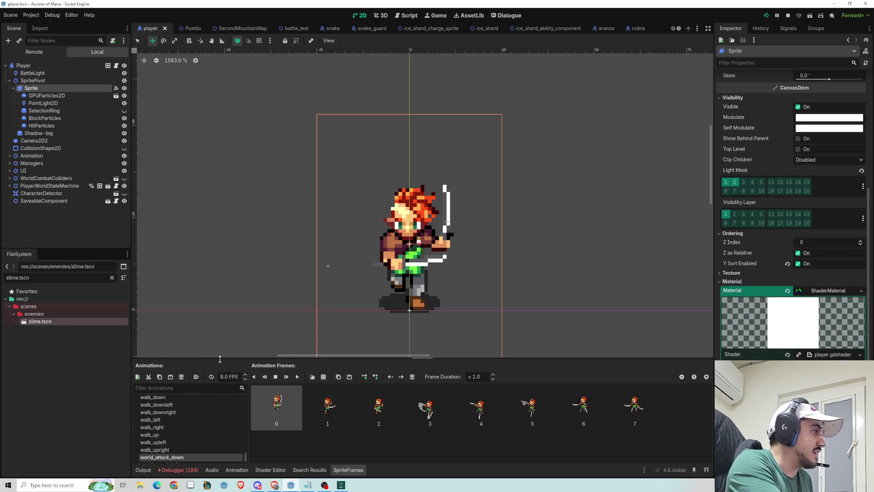
Enlarge the SpriteFrames panel and select attack_idle_right, leaving its name unchanged.
drag(220, 359, 214, 63)
scroll(202, 252, up, 5)
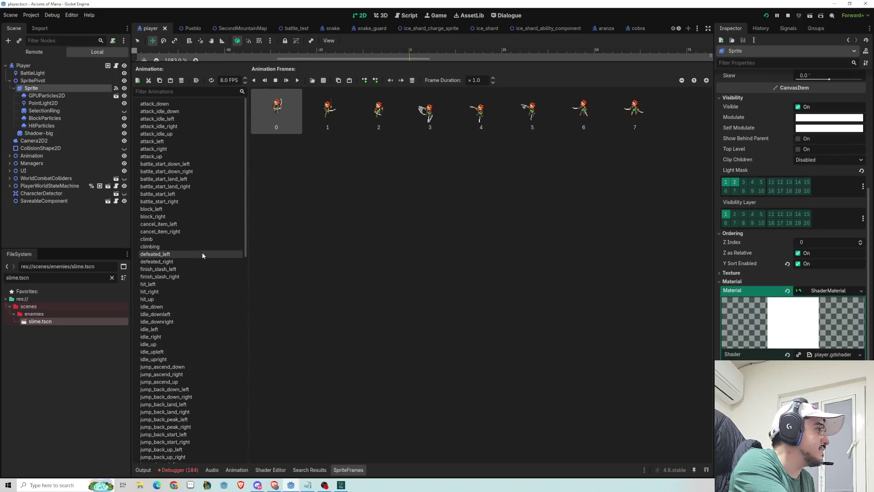
scroll(201, 247, down, 5)
scroll(198, 245, up, 6)
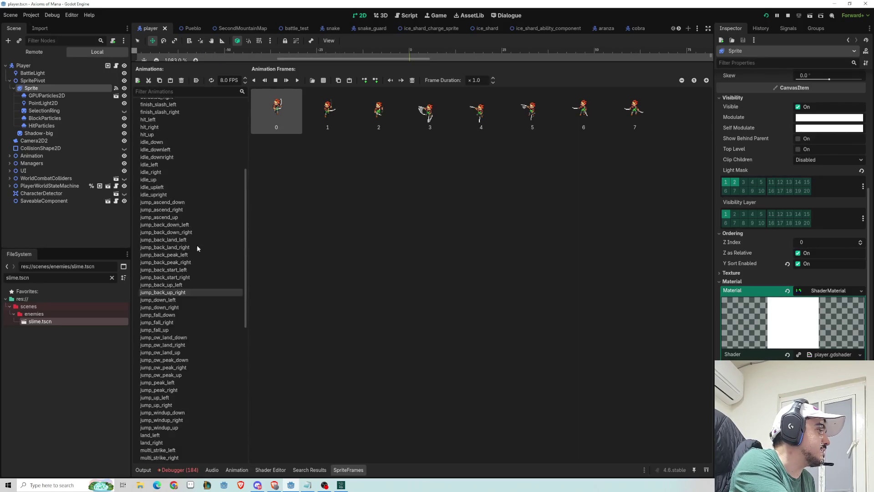
scroll(204, 243, up, 5)
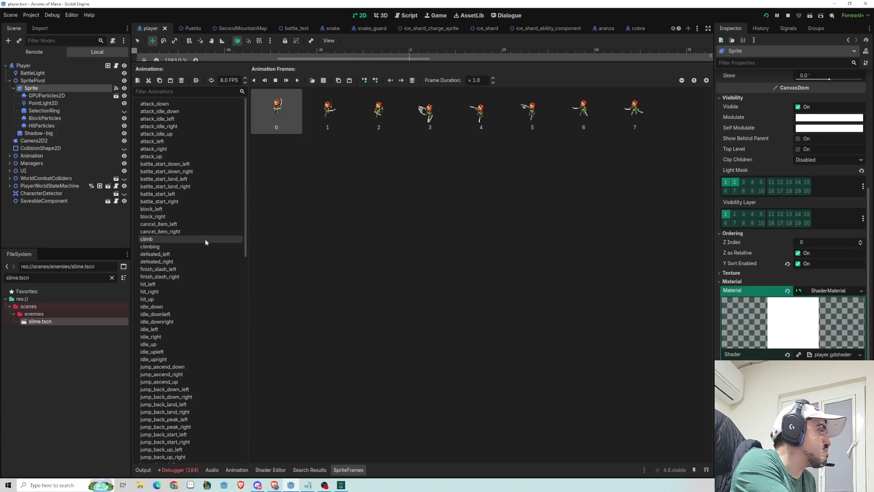
scroll(205, 239, down, 8)
scroll(204, 239, up, 8)
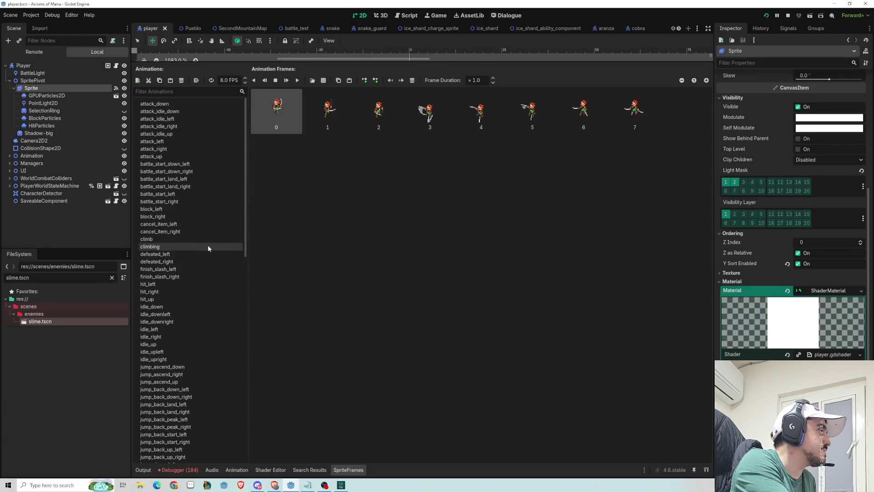
click(184, 112)
click(181, 125)
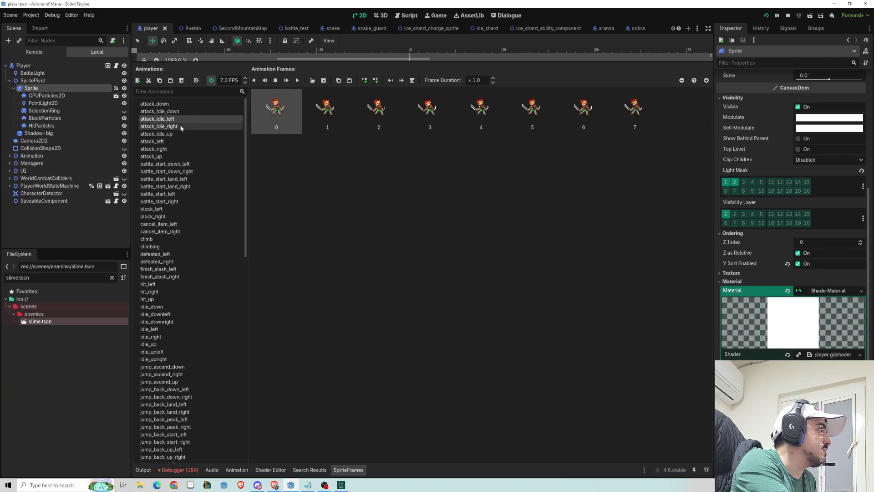
click(172, 127)
key(Escape)
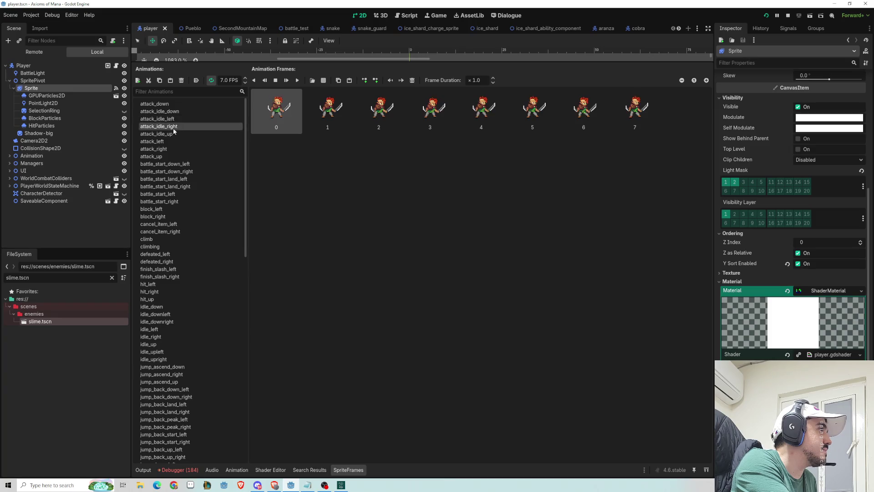
Shrink the panel and compare attack_idle_left and attack_idle_right in the preview, ending on right.
drag(329, 61, 328, 357)
click(177, 410)
click(179, 418)
click(178, 412)
click(179, 417)
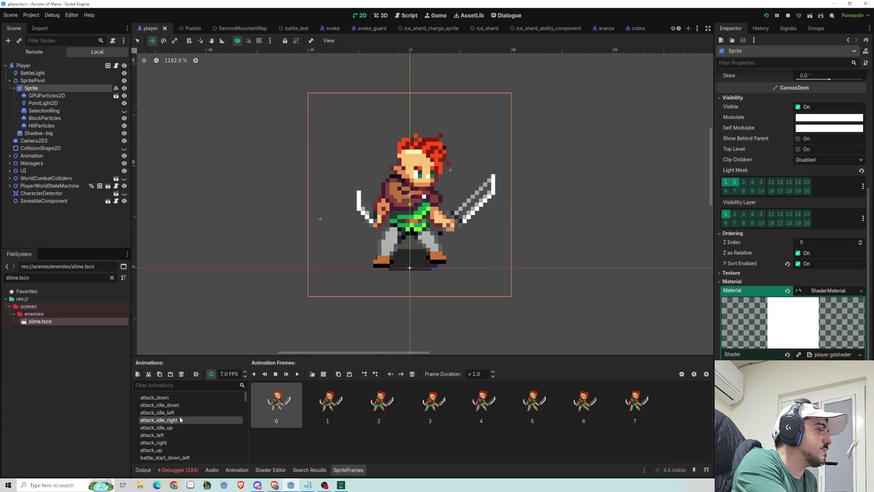
Flip back and forth between attack_idle_left and attack_idle_right in the SpriteFrames Animations list.
click(177, 411)
click(181, 419)
click(176, 412)
click(179, 419)
click(177, 413)
click(178, 420)
click(173, 413)
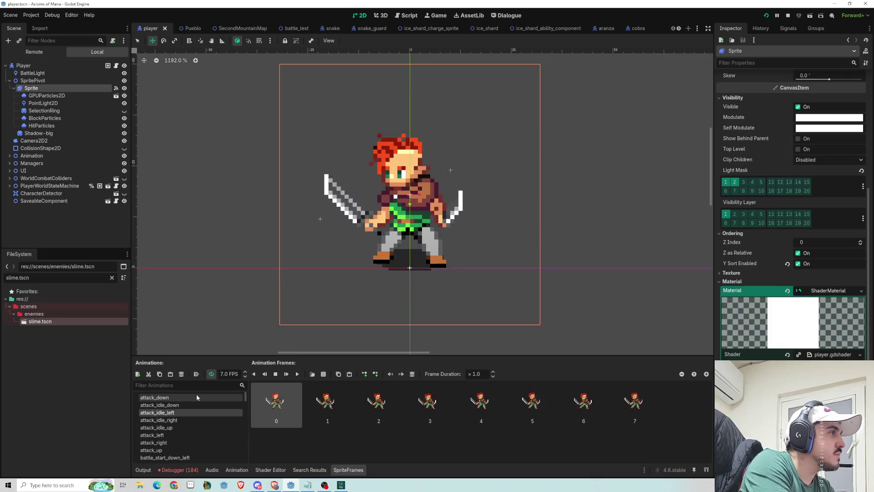
key(Down)
key(Up)
key(Down)
key(Up)
key(Down)
key(Up)
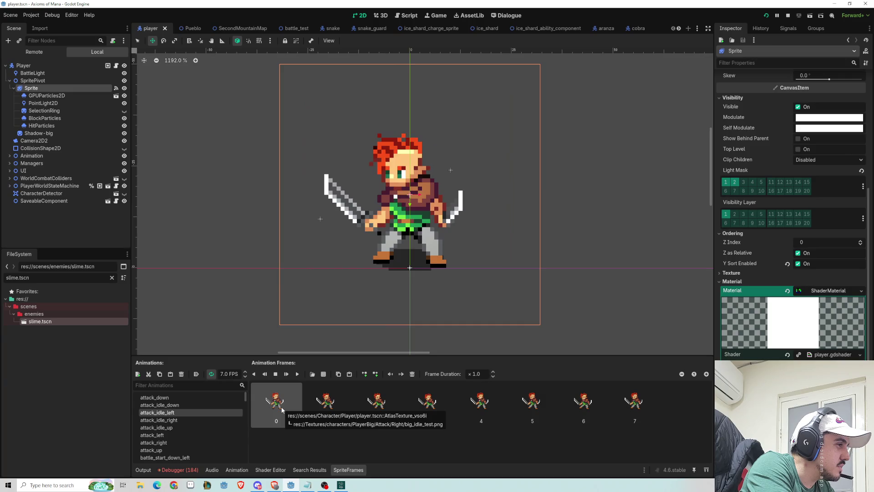
key(Down)
Compare attack_idle_left and attack_idle_right a few more times, then bring Discord up full screen.
click(160, 414)
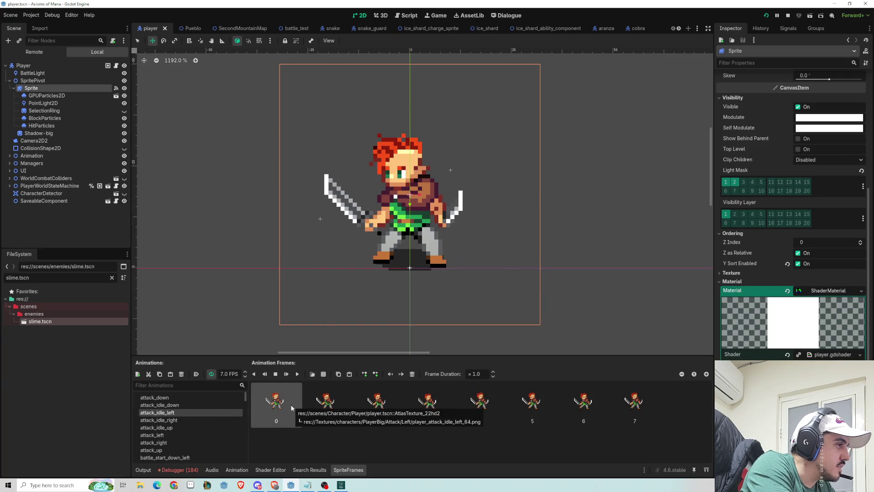
click(179, 418)
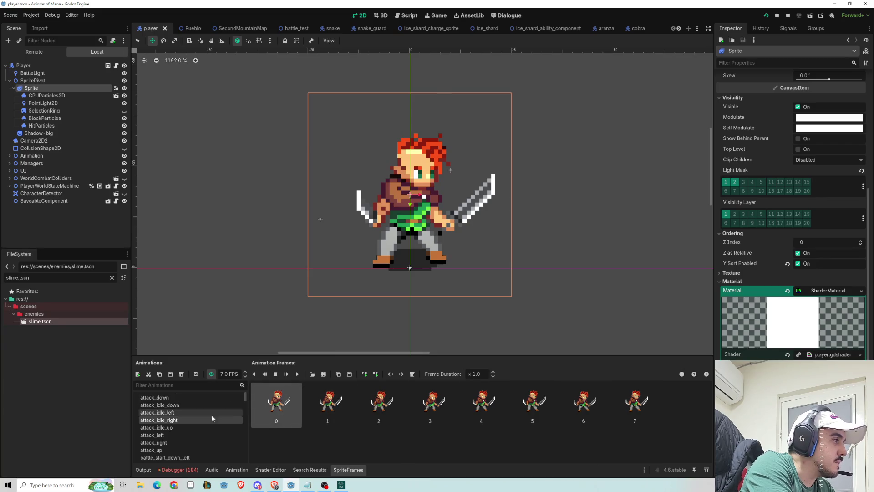
click(198, 412)
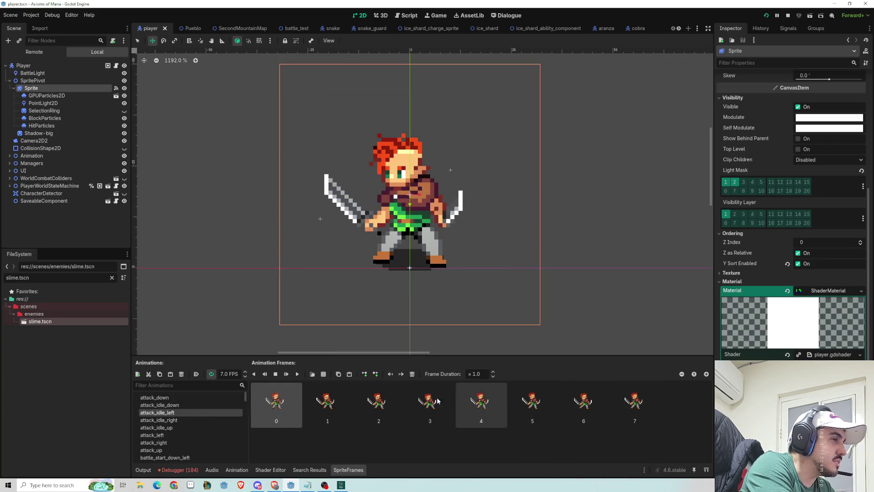
click(191, 419)
key(Up)
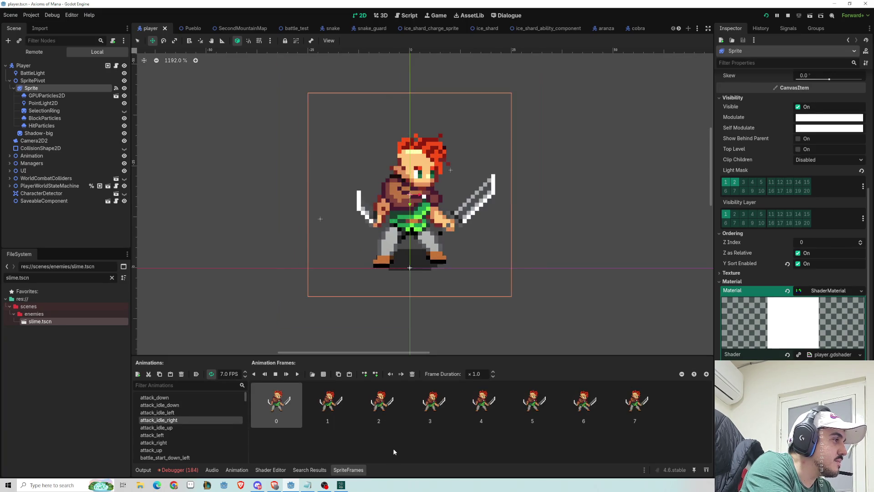
click(231, 420)
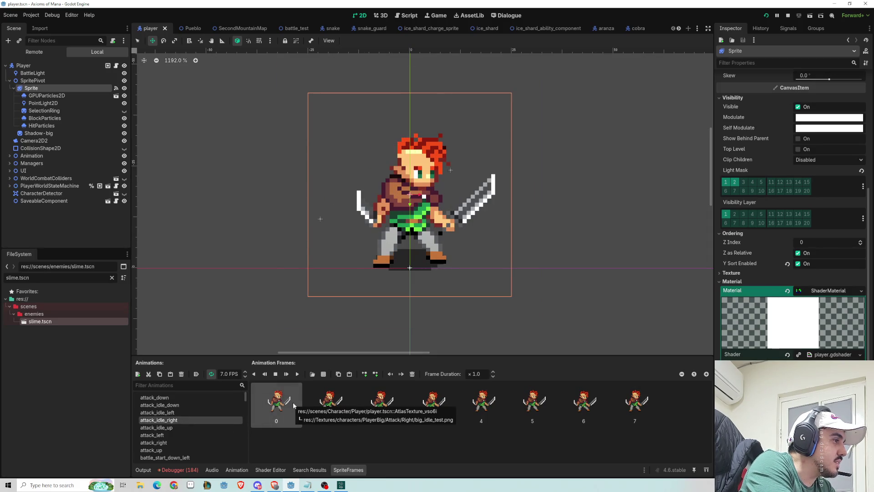
click(195, 412)
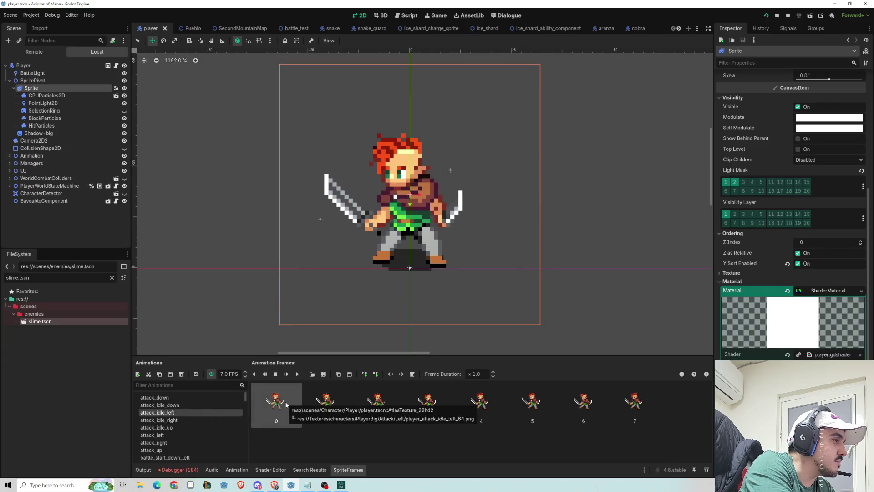
click(184, 420)
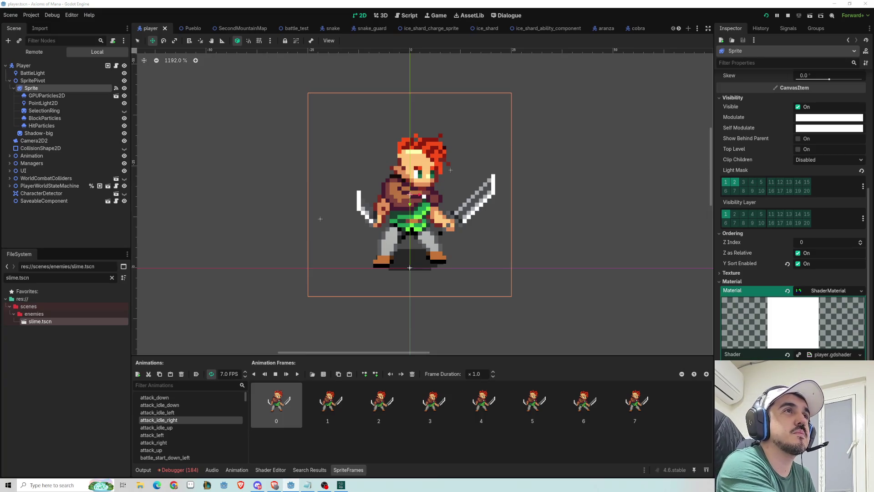
click(258, 485)
double_click(576, 152)
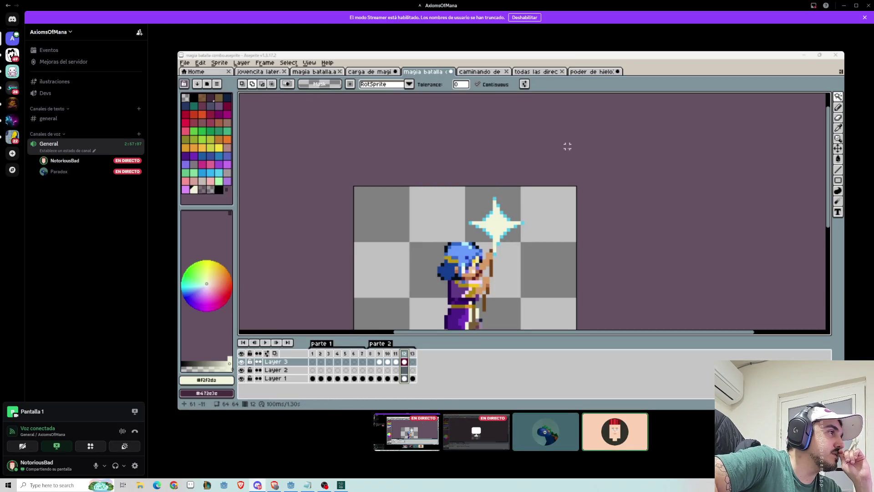
click(196, 189)
click(219, 172)
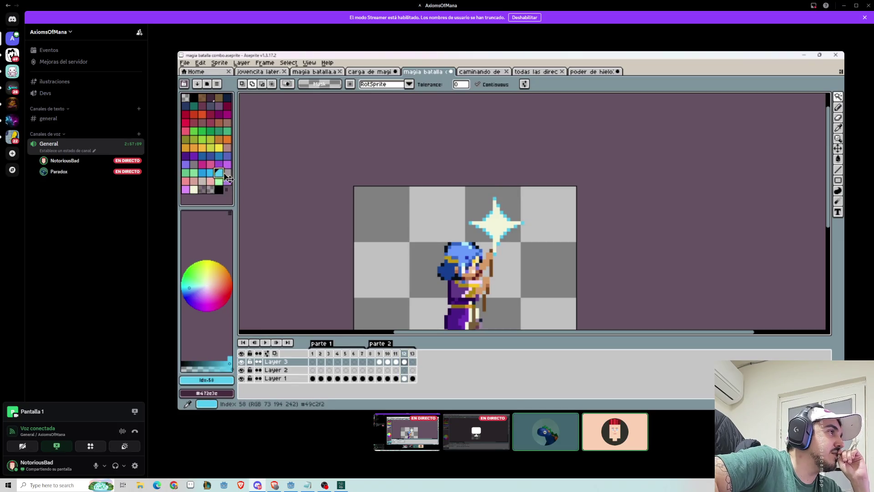
key(b)
scroll(509, 228, up, 4)
click(202, 172)
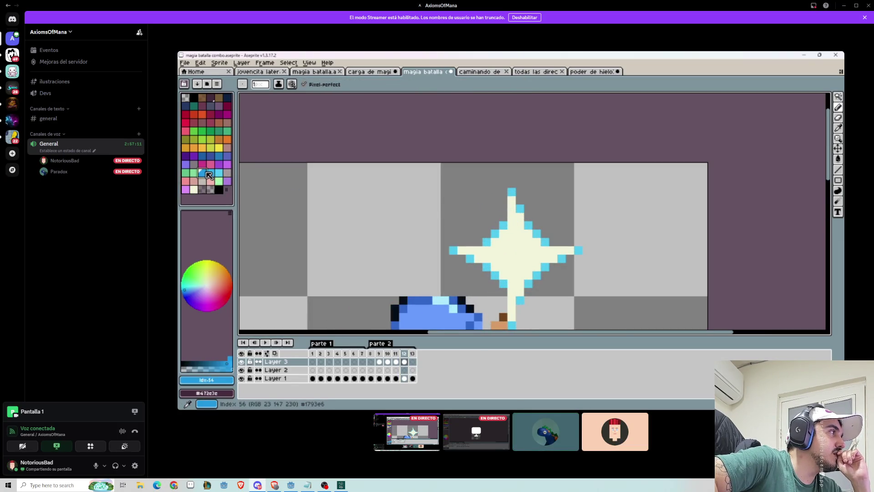
Un-maximize the Discord call window and drag it to the screen centre over Godot.
click(219, 173)
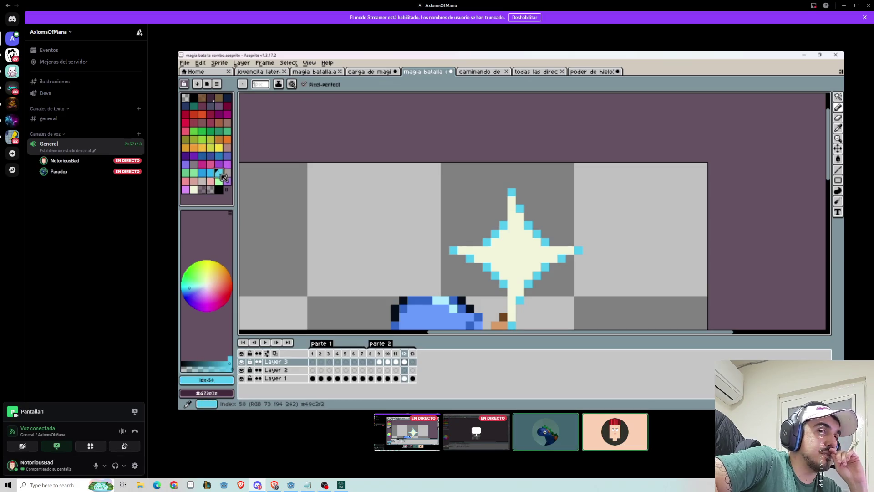
click(381, 370)
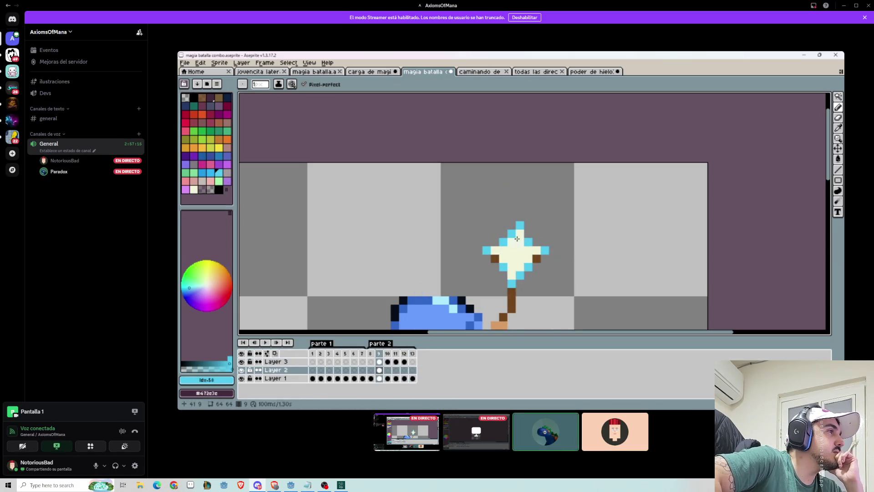
key(minus)
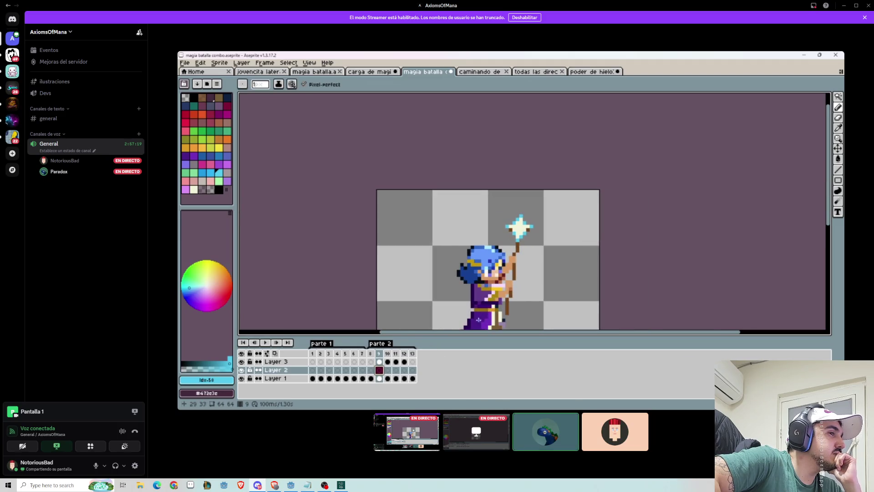
key(Left)
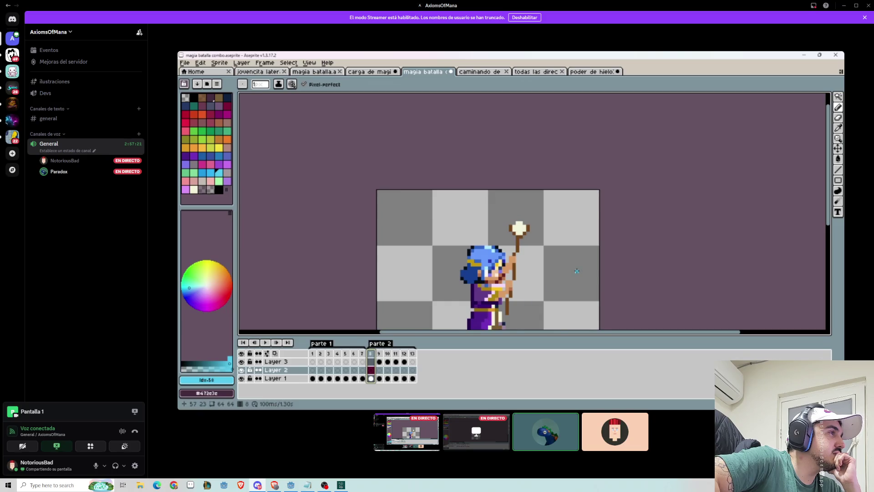
scroll(576, 271, down, 3)
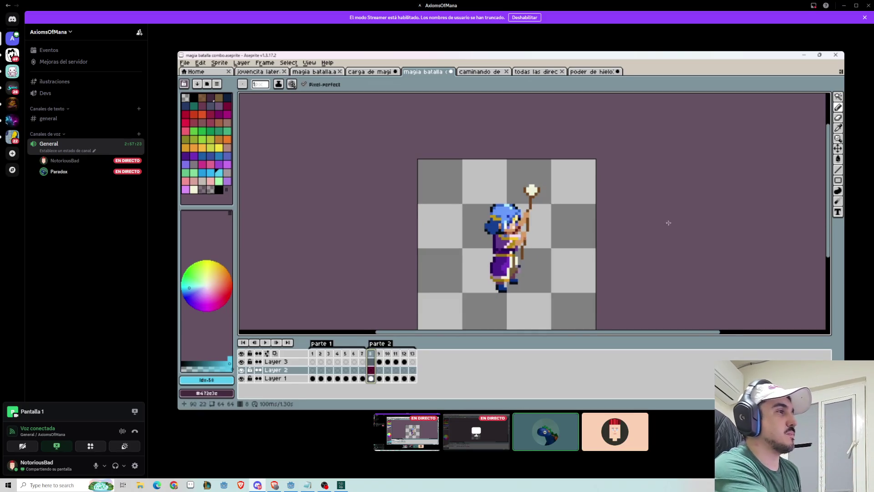
mouse_move(584, 237)
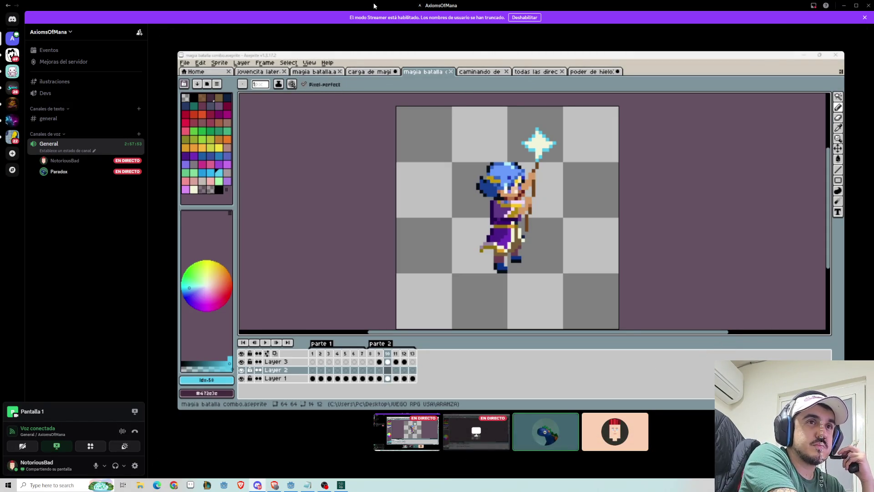
mouse_move(360, 6)
mouse_down()
mouse_move(362, 43)
mouse_move(531, 175)
mouse_up()
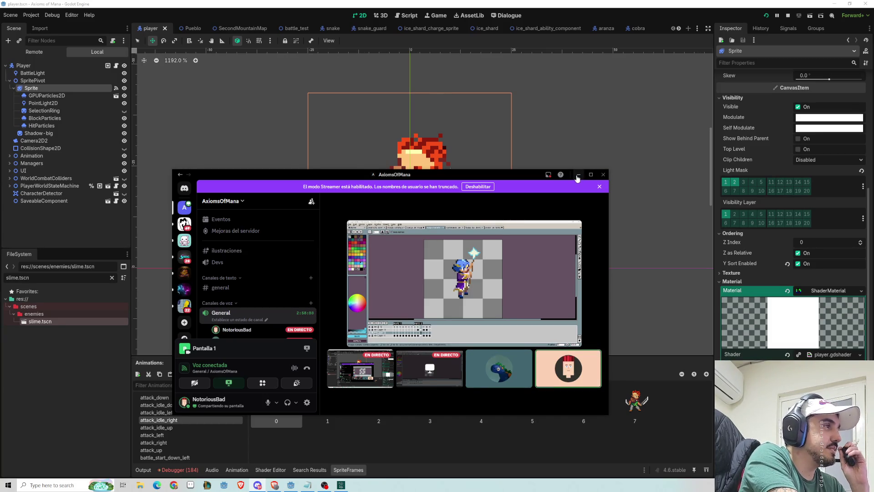
Minimize Discord and switch the Godot editor to the battle_test scene.
scroll(250, 305, down, 1)
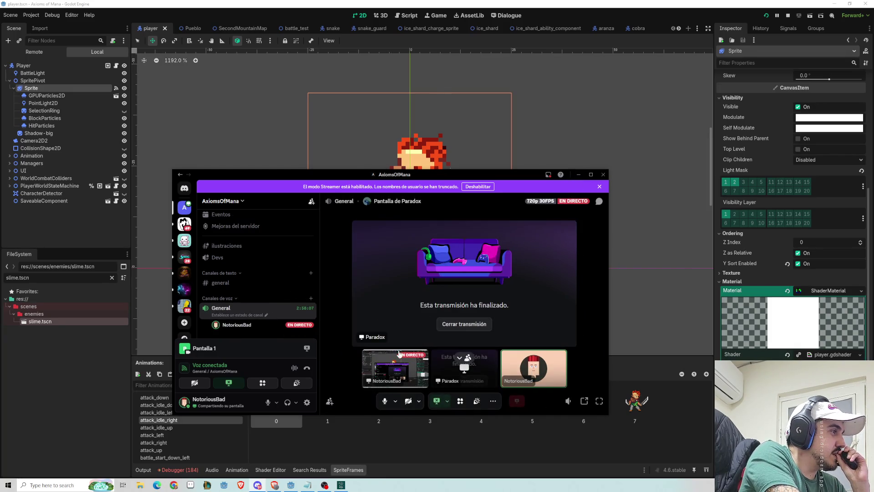
click(603, 174)
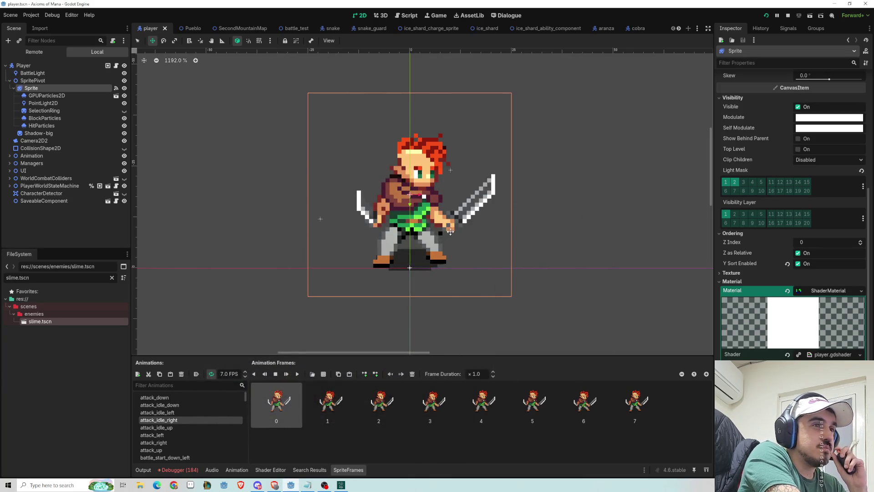
click(282, 29)
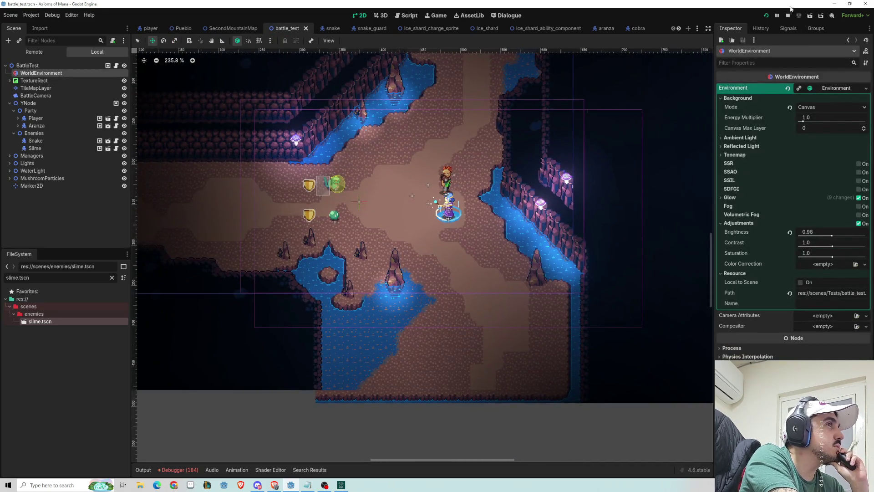
Close the old game window and run the current battle_test scene.
click(349, 484)
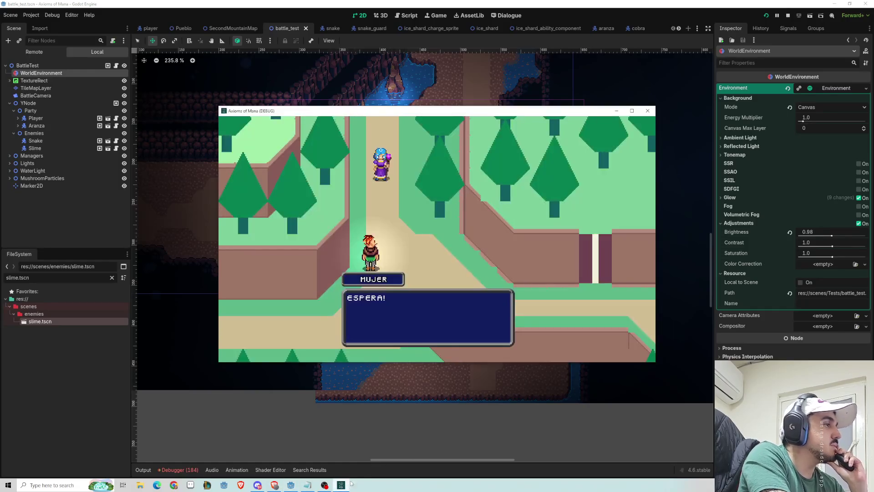
click(649, 111)
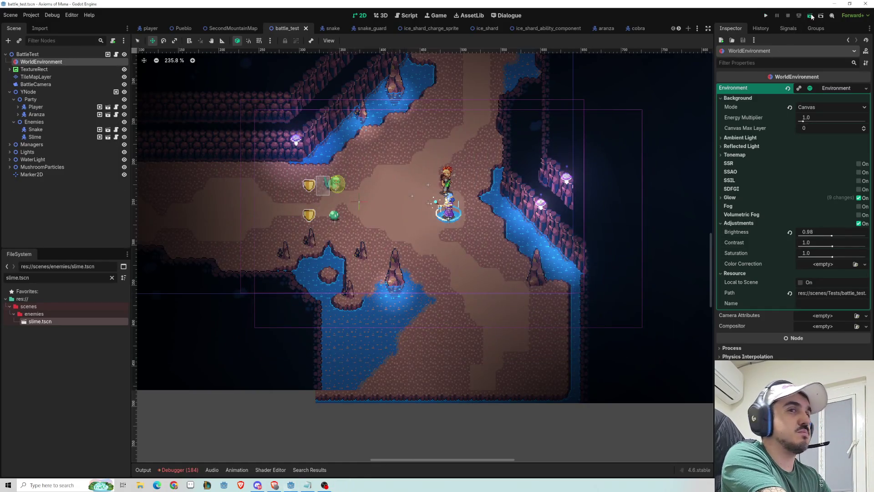
click(811, 15)
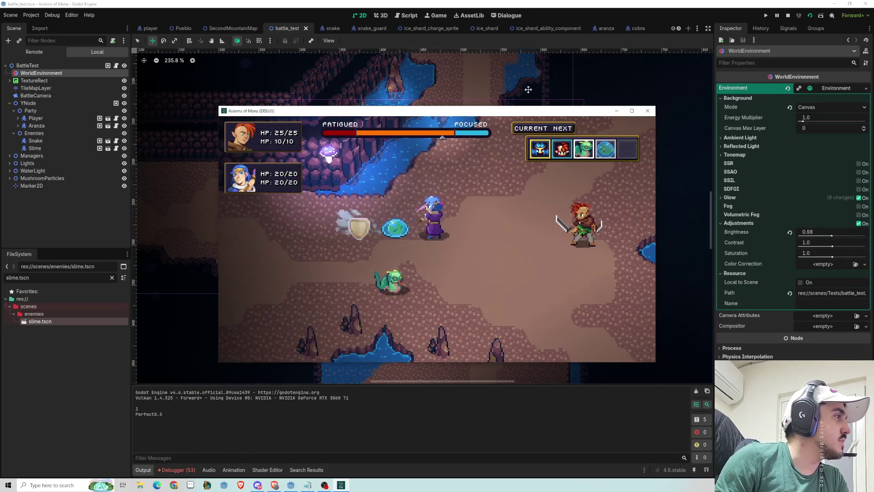
Time a hit on the slime, then attack the snake after cycling targets.
key(space)
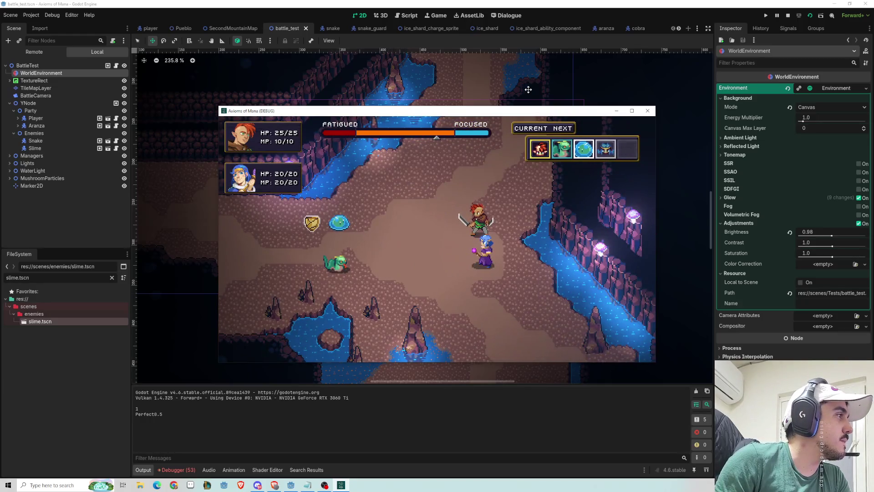
key(space)
key(Up)
key(Down)
key(Up)
key(Escape)
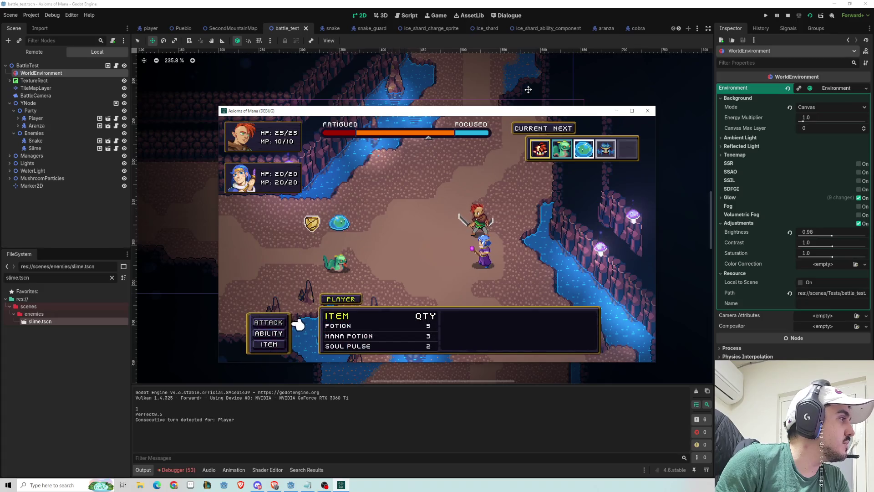
key(space)
key(space)
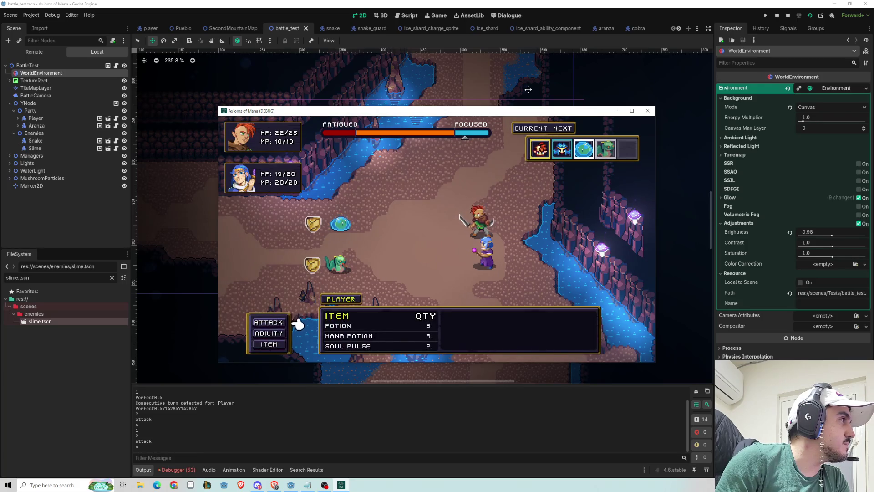
Browse the mage's Item and Ability menus, trying the Potion and the COMBO ability.
key(Down)
key(Down)
key(Return)
key(Return)
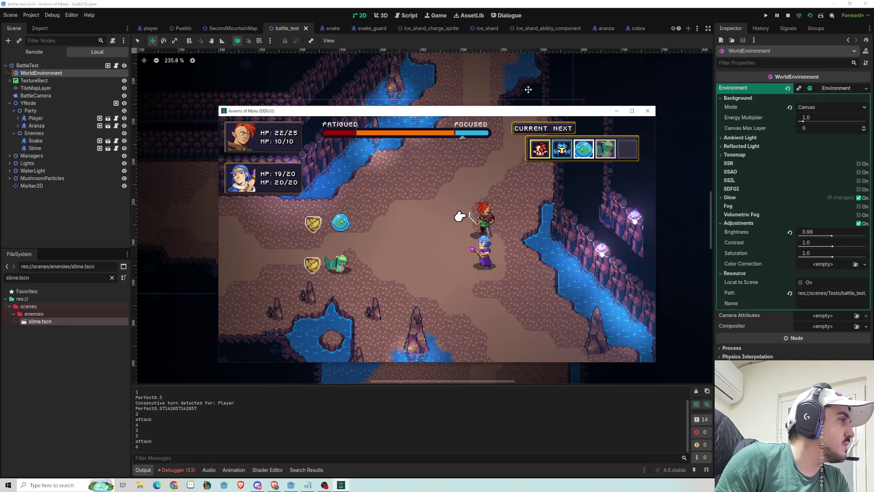
key(Return)
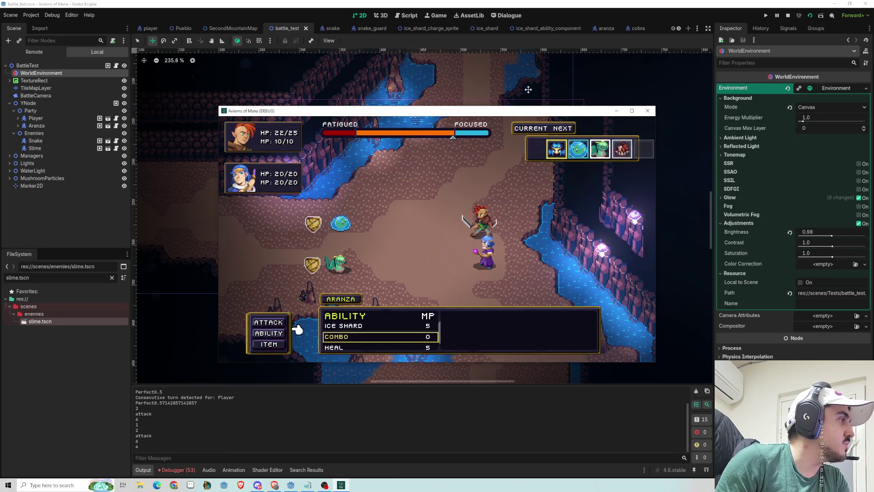
key(Down)
key(Return)
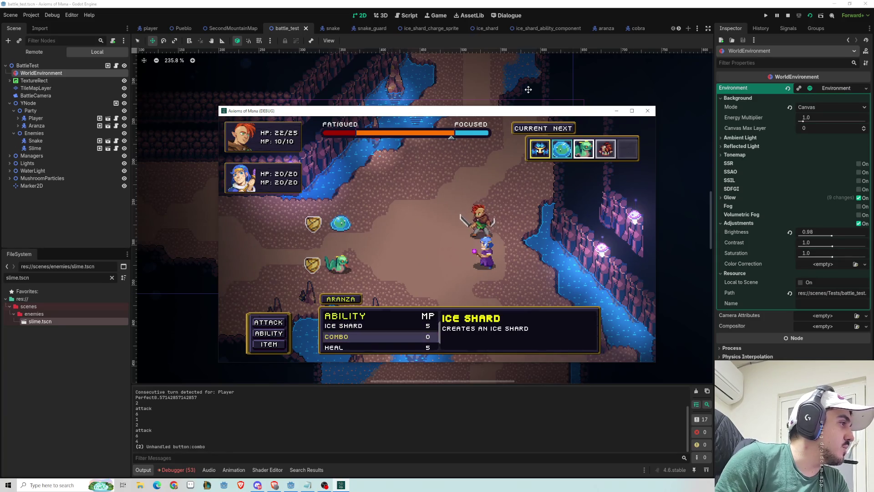
key(Return)
key(Return)
key(Return)
key(Return)
key(Return)
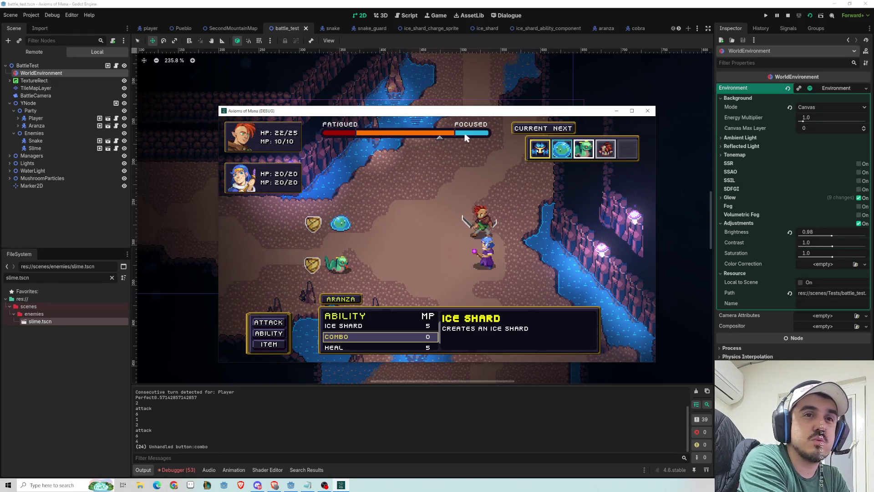
Cast Ice Shard on the snake, then switch the editor to the aranza scene.
key(Down)
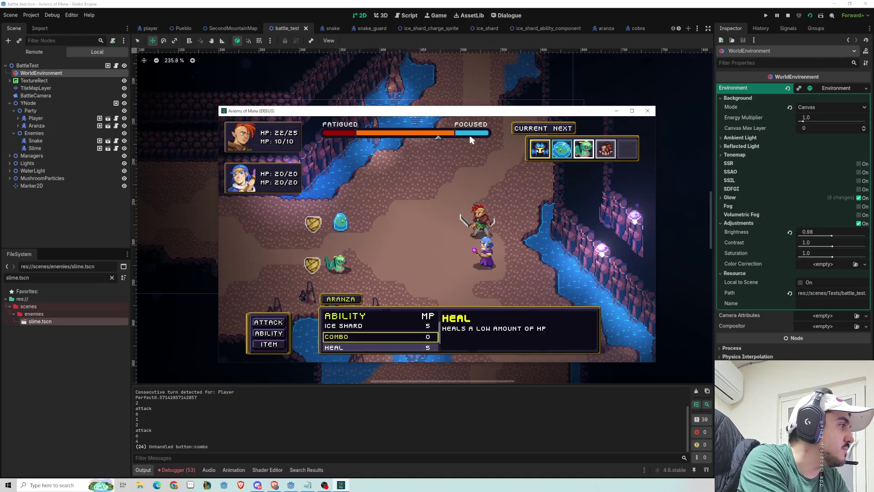
key(Down)
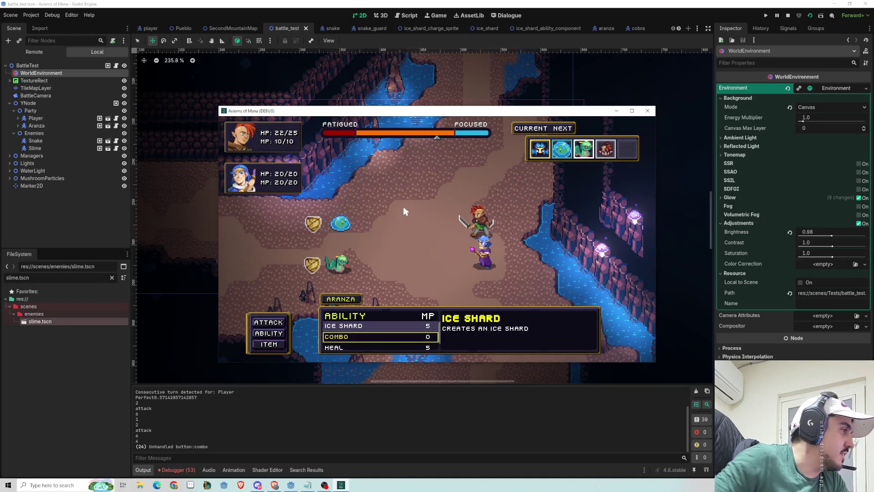
key(Up)
key(Return)
key(Up)
key(Down)
key(Up)
key(Down)
key(Return)
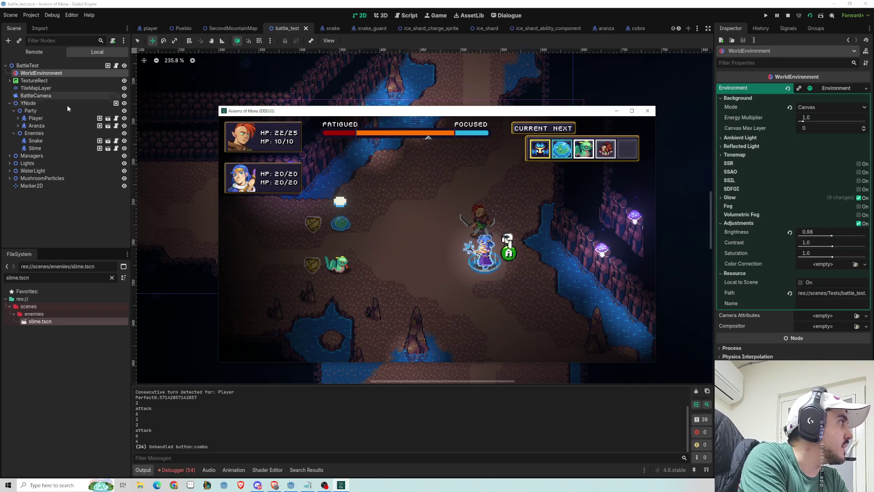
click(604, 28)
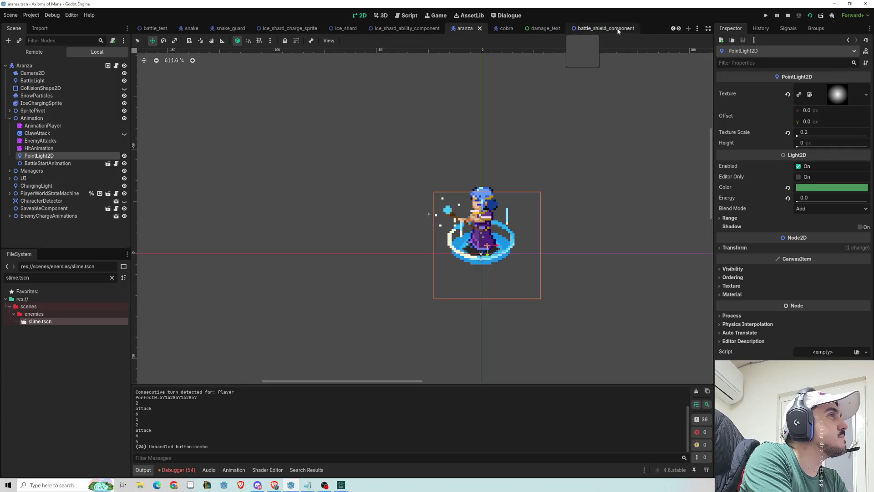
Open the cobra scene, select its sprite and scroll to the hit_flash shader parameters.
click(638, 29)
click(31, 88)
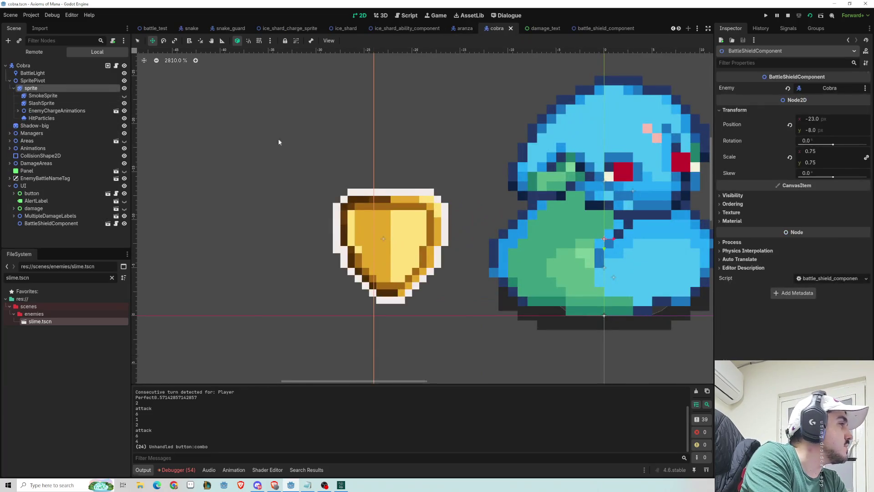
scroll(819, 274, down, 5)
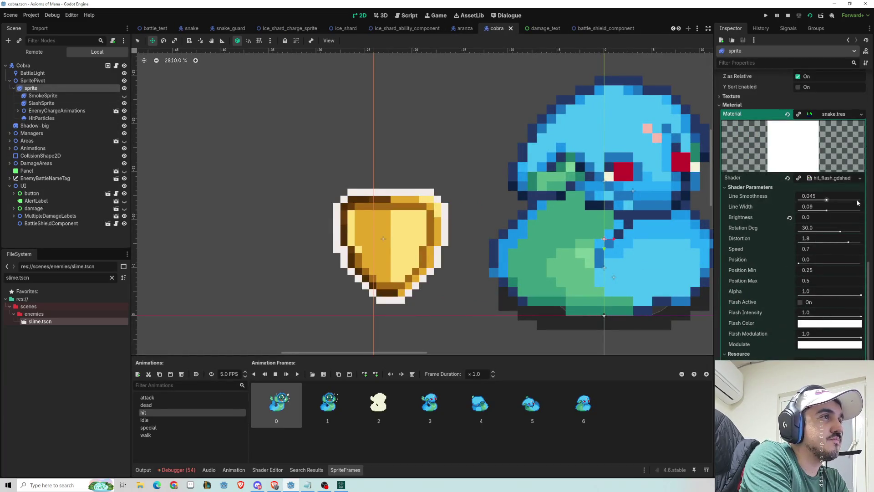